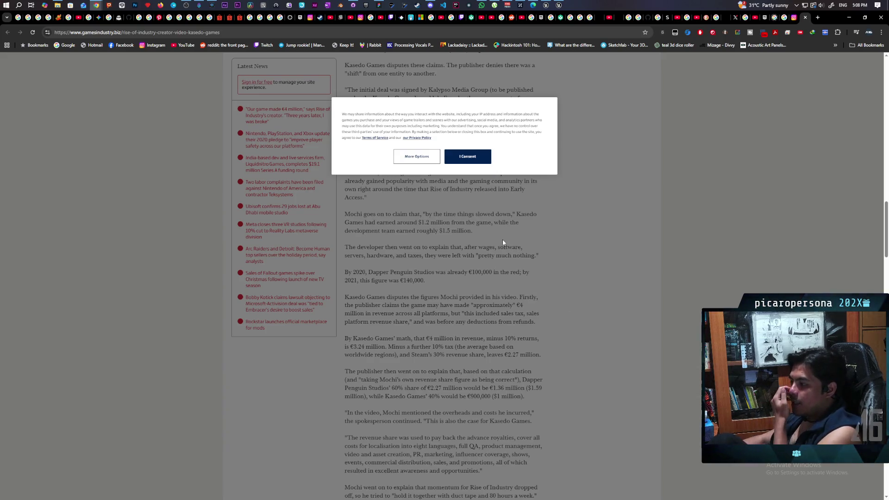
# Scroll the article down to the creator's remark that publishers aren't inherently evil
pyautogui.scroll(-1, 502, 239)
pyautogui.scroll(1, 502, 240)
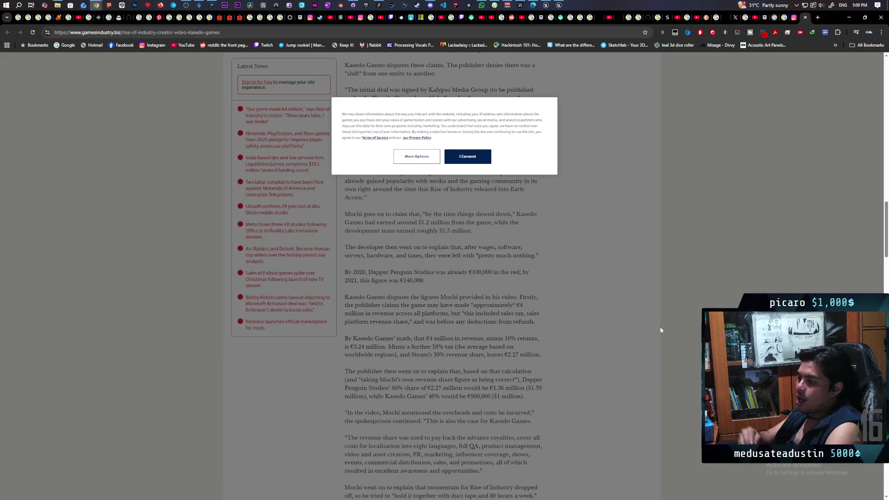
pyautogui.scroll(-1, 398, 246)
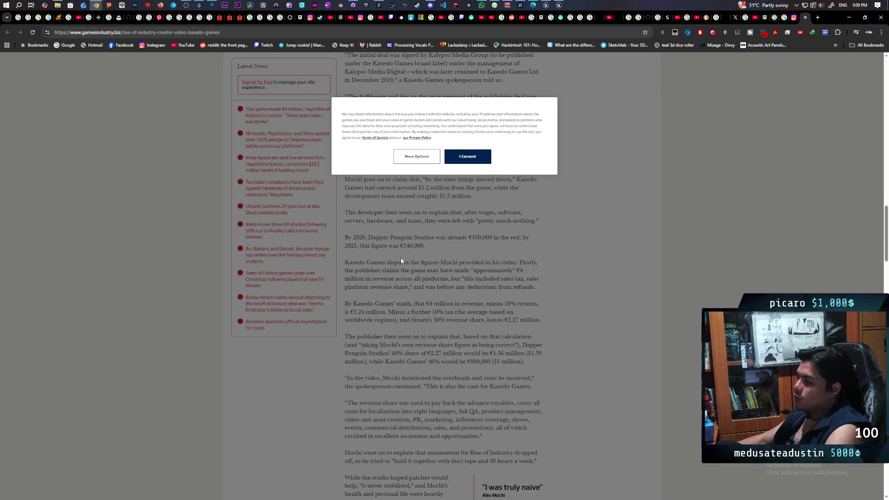
pyautogui.scroll(-3, 371, 286)
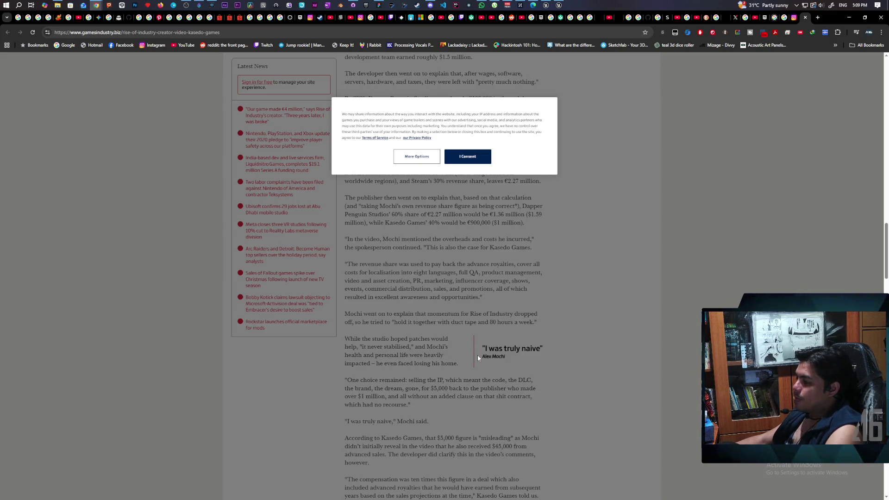
pyautogui.scroll(-2, 451, 352)
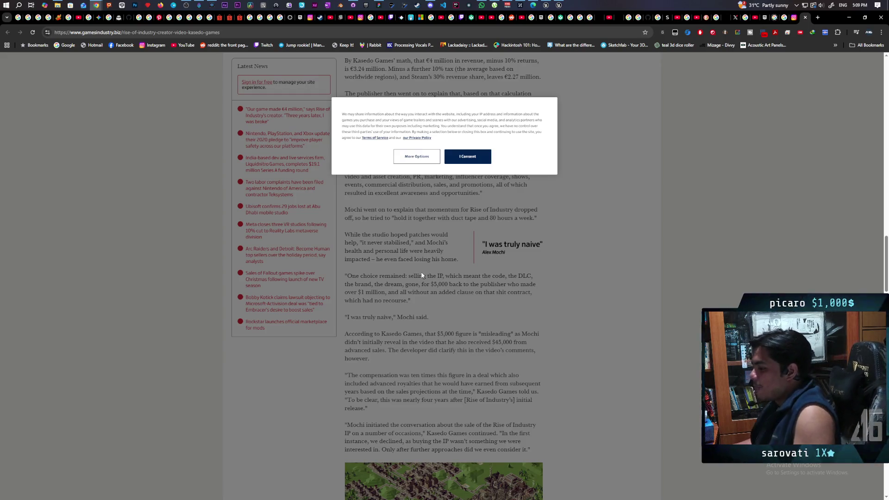
pyautogui.scroll(2, 446, 272)
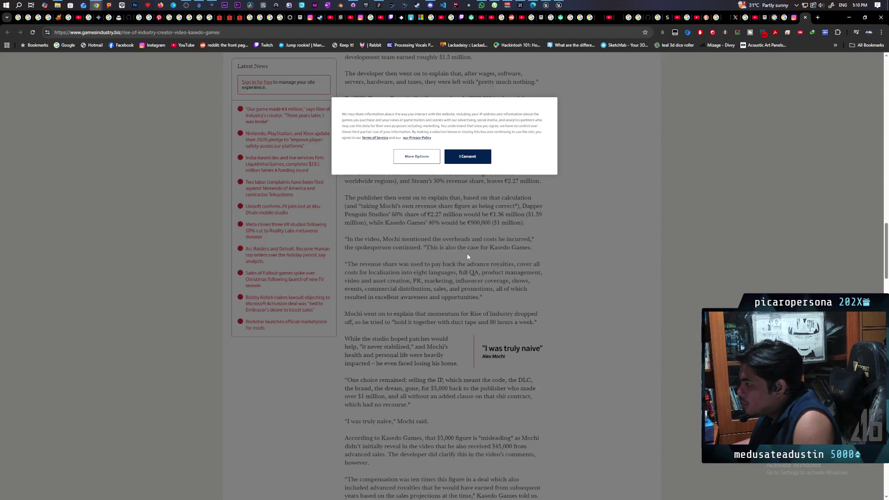
pyautogui.scroll(2, 441, 249)
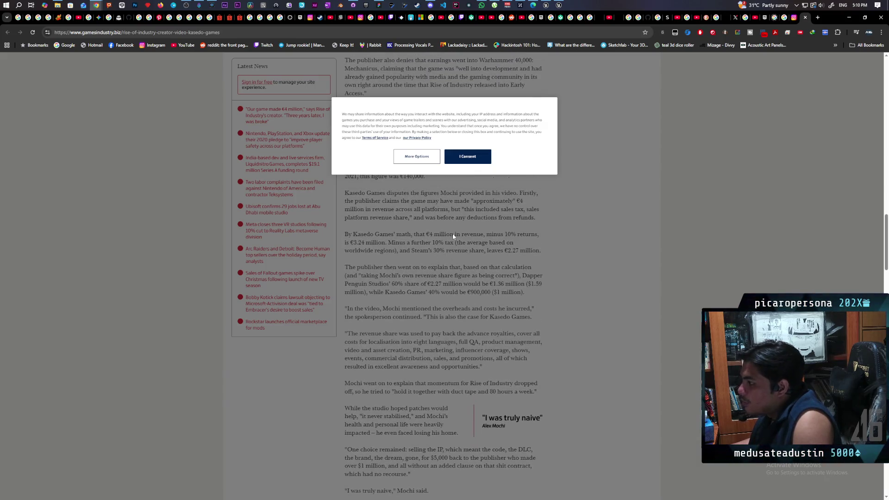
pyautogui.scroll(2, 427, 217)
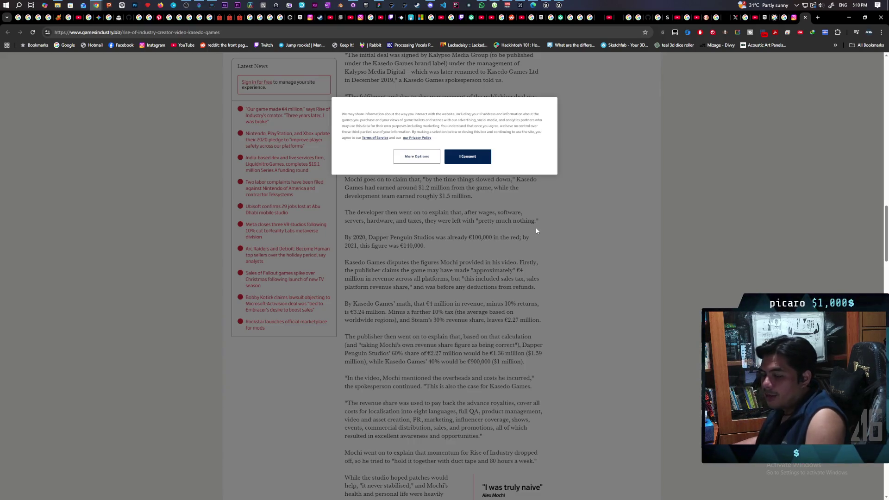
pyautogui.scroll(-2, 535, 236)
pyautogui.scroll(2, 536, 244)
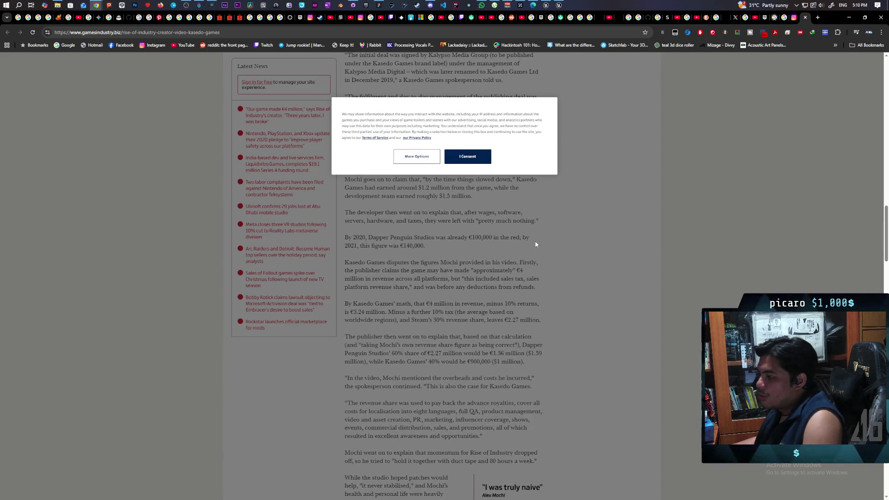
pyautogui.scroll(1, 535, 244)
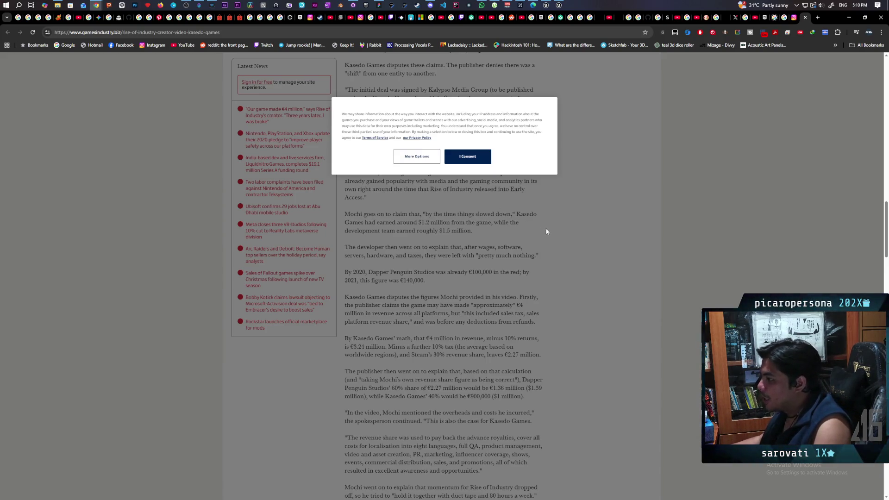
pyautogui.scroll(-1, 548, 230)
pyautogui.scroll(1, 549, 233)
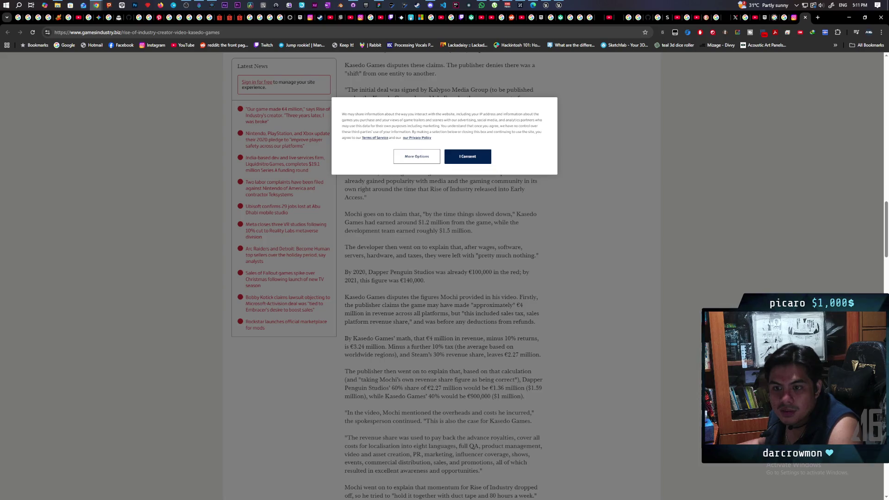
pyautogui.scroll(-2, 532, 316)
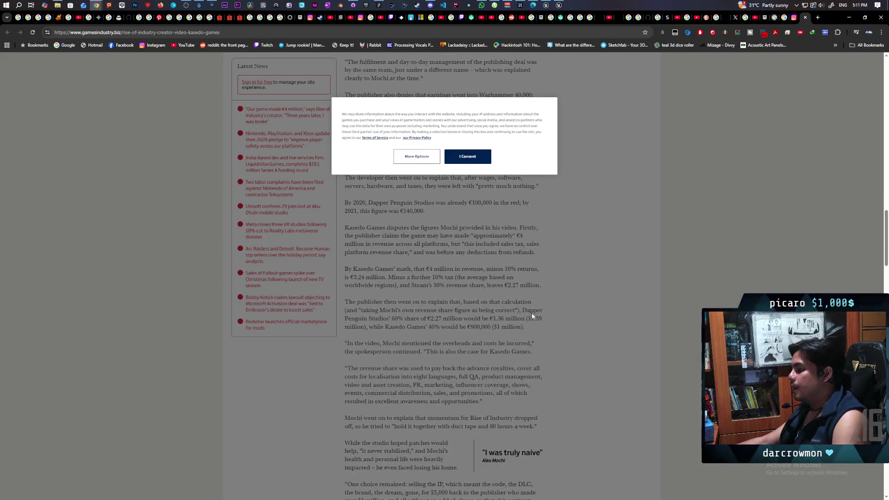
pyautogui.scroll(-4, 533, 316)
pyautogui.scroll(-2, 570, 292)
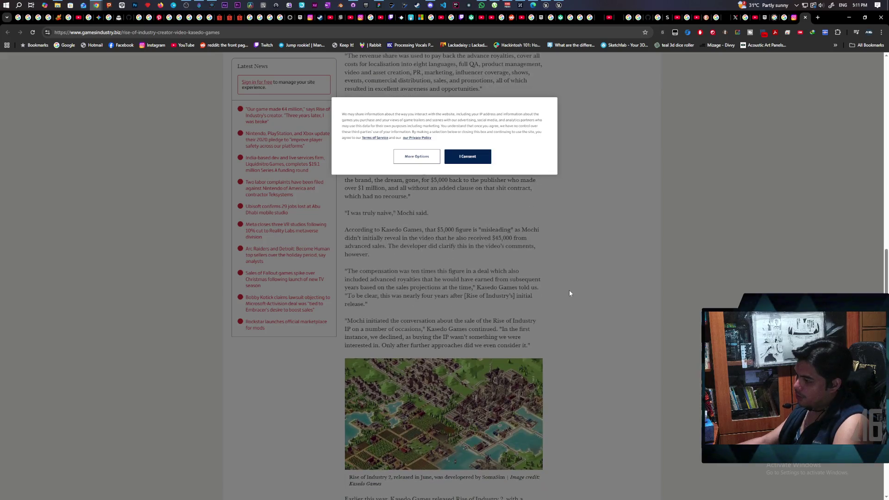
pyautogui.scroll(-3, 570, 293)
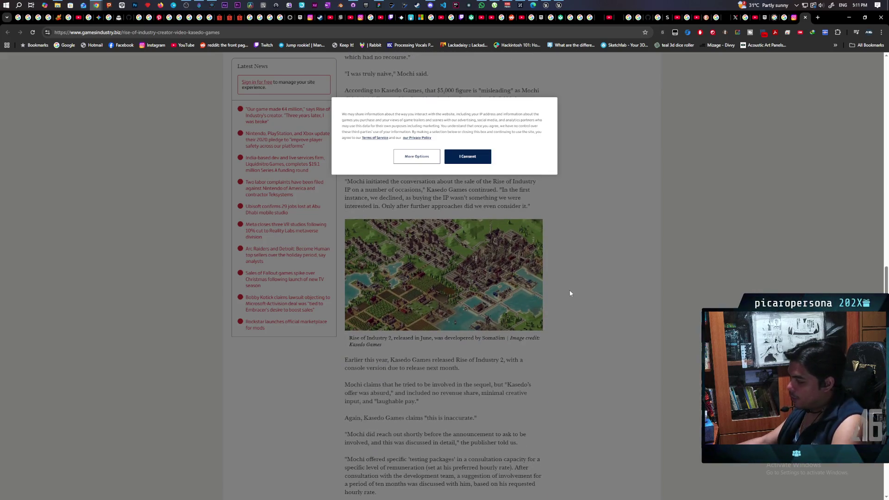
pyautogui.scroll(-2, 570, 294)
pyautogui.scroll(-4, 569, 293)
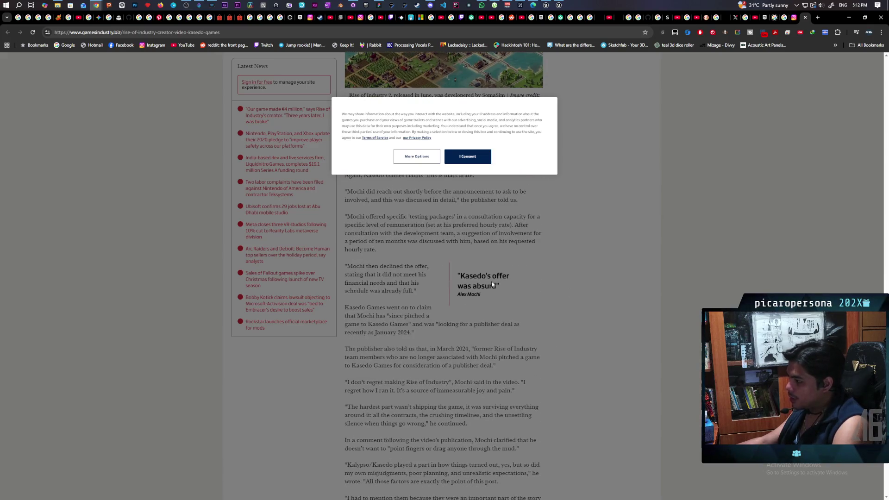
pyautogui.scroll(7, 509, 284)
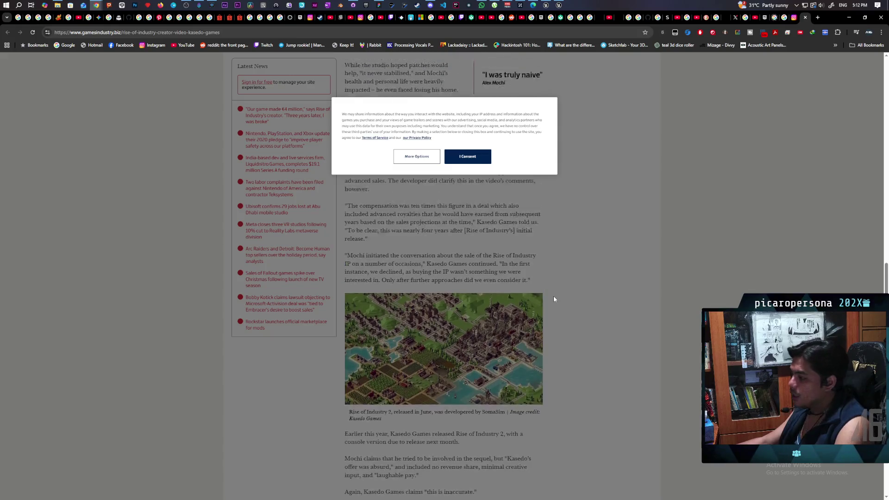
pyautogui.scroll(2, 555, 297)
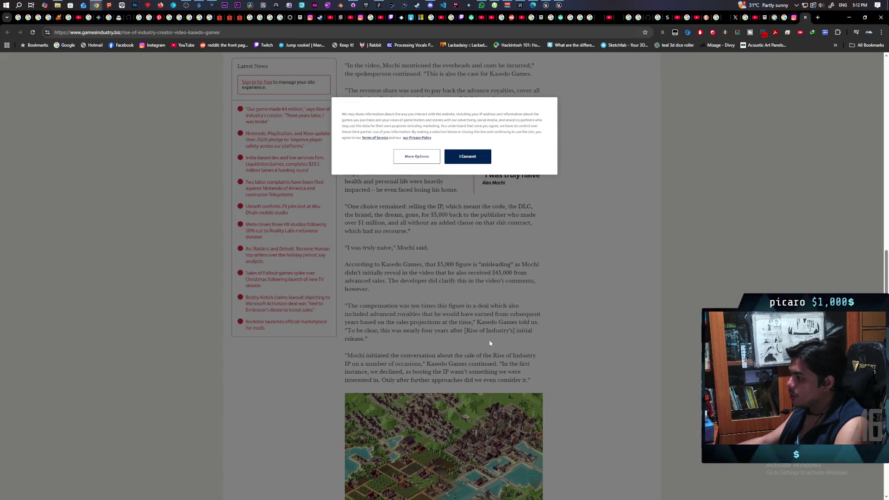
pyautogui.scroll(1, 446, 292)
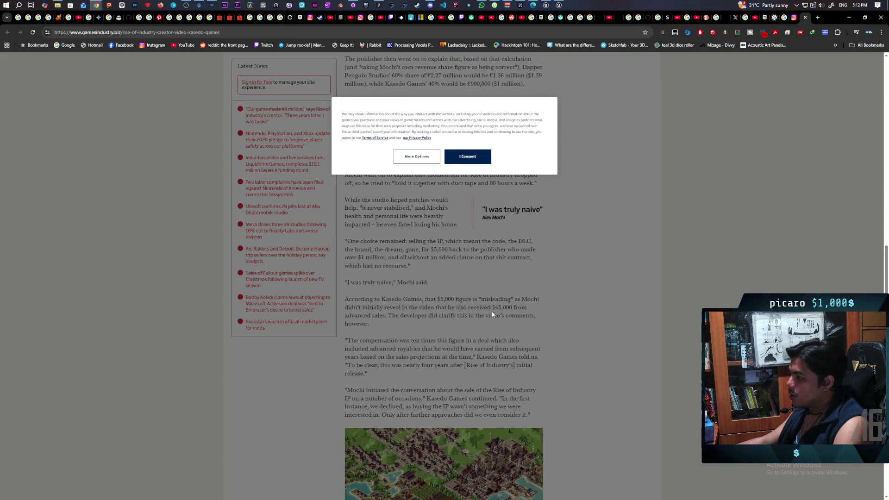
pyautogui.scroll(1, 476, 291)
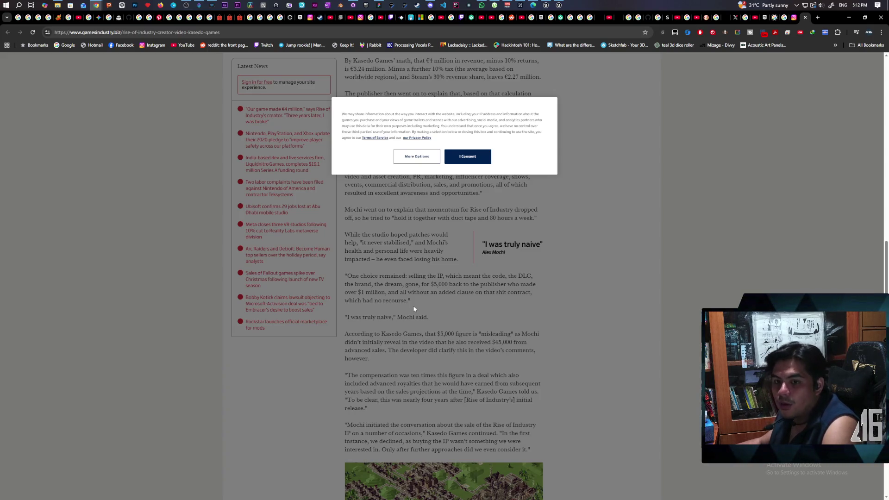
pyautogui.scroll(-2, 413, 308)
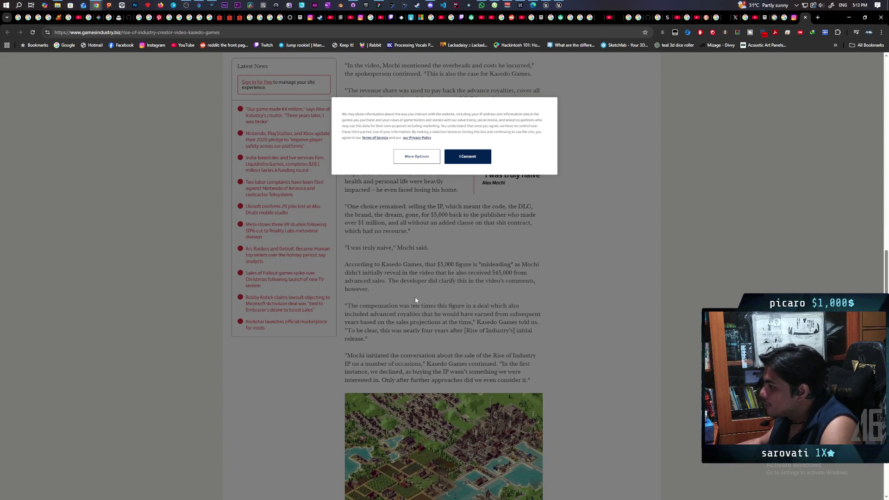
pyautogui.scroll(-2, 436, 304)
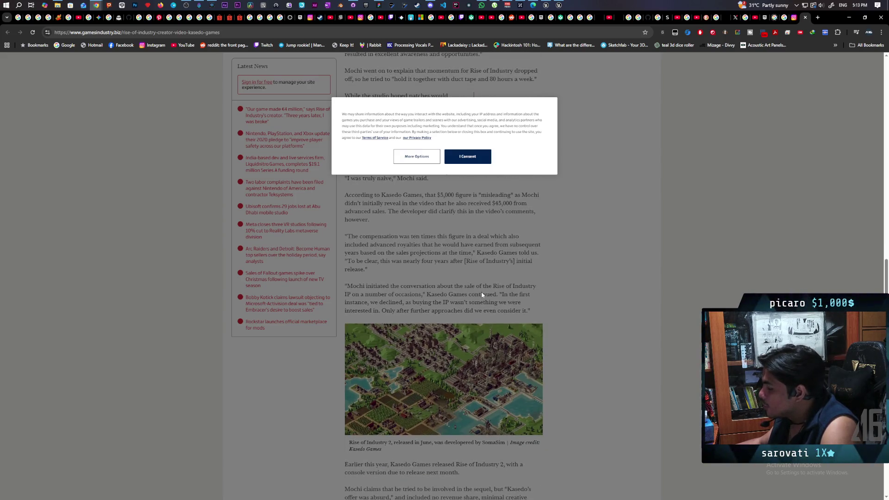
pyautogui.scroll(1, 494, 288)
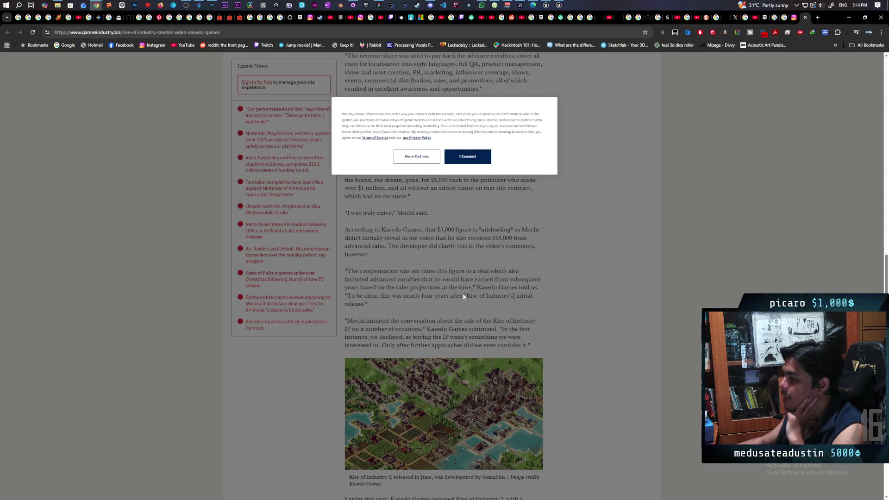
pyautogui.scroll(-2, 431, 292)
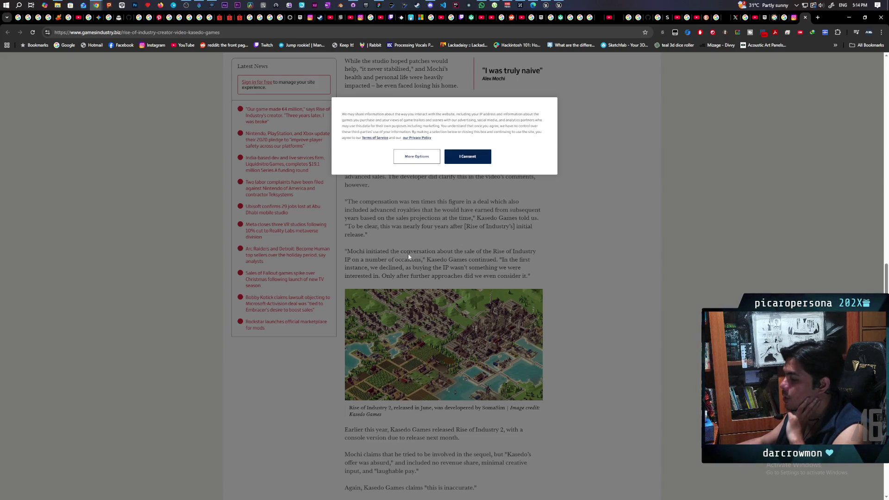
pyautogui.scroll(-1, 419, 236)
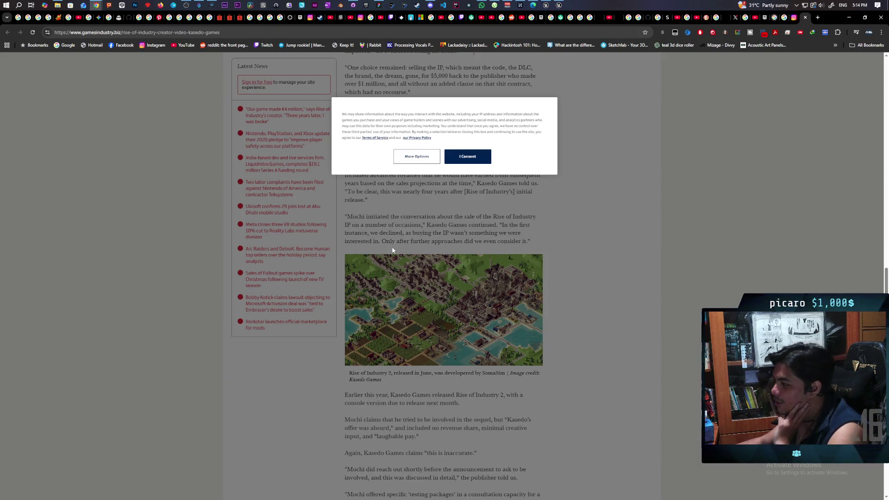
pyautogui.scroll(-2, 413, 241)
pyautogui.scroll(2, 415, 234)
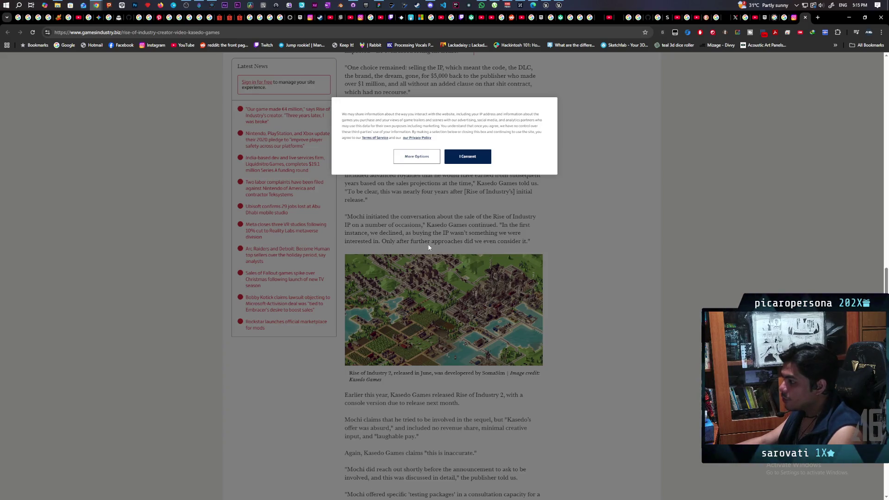
pyautogui.scroll(-2, 428, 244)
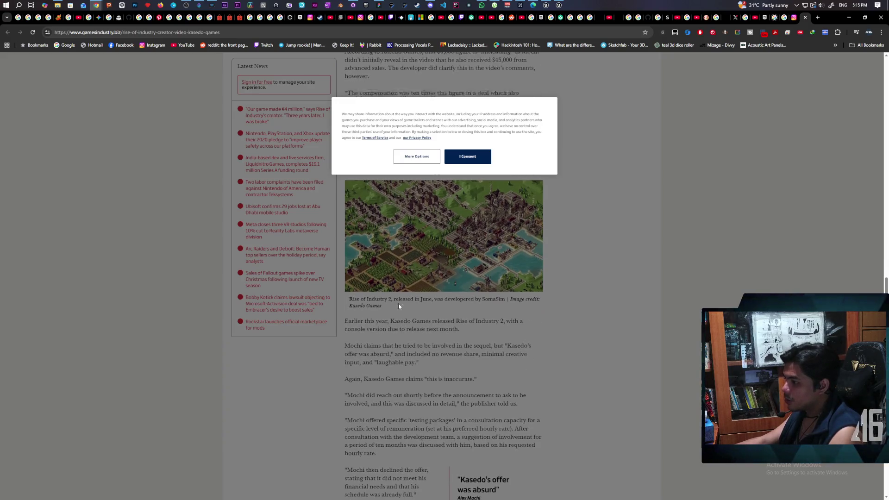
pyautogui.scroll(-1, 399, 304)
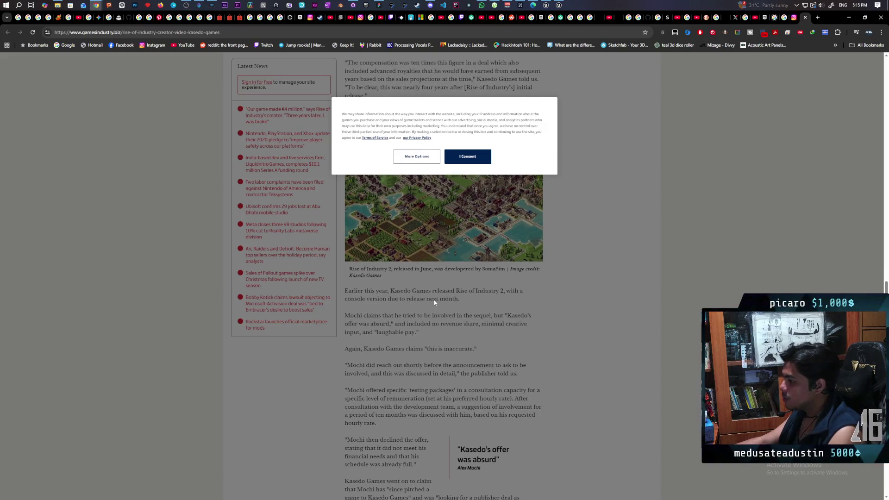
pyautogui.scroll(-1, 463, 288)
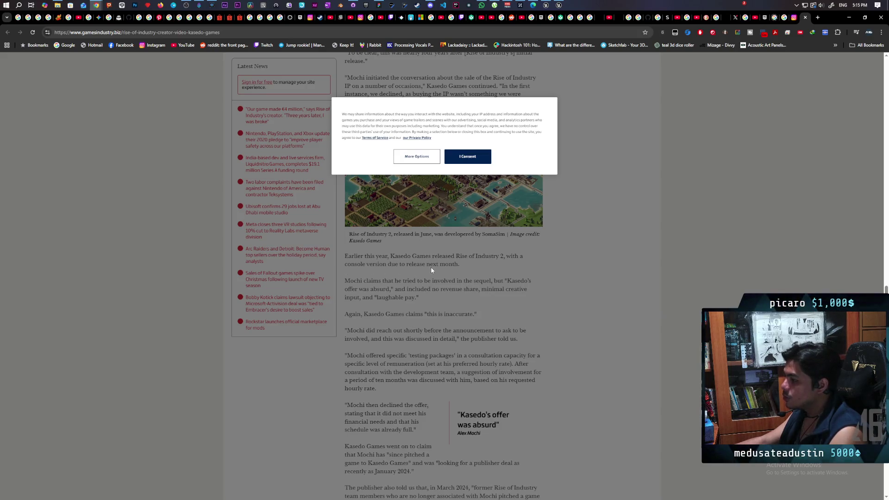
pyautogui.scroll(-1, 466, 291)
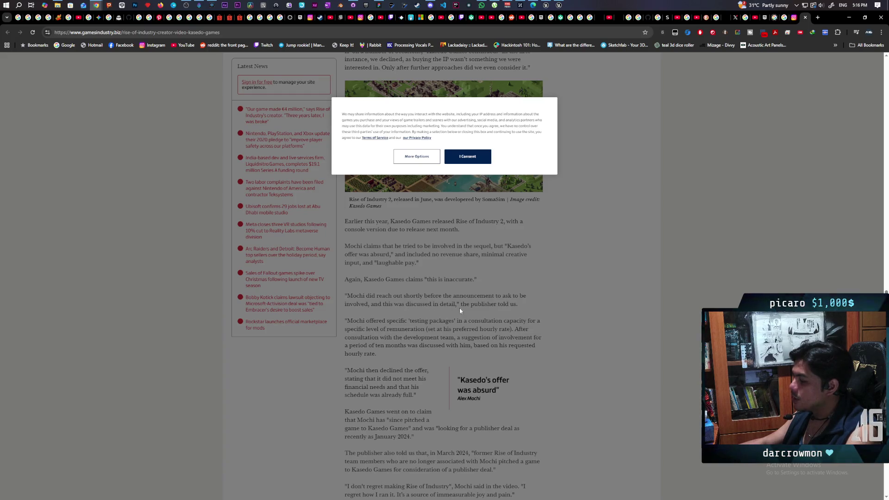
pyautogui.scroll(-1, 424, 305)
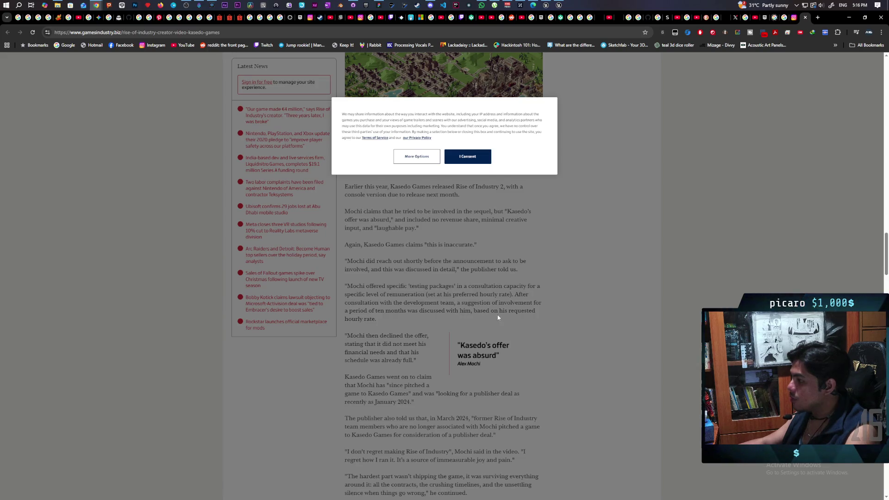
pyautogui.scroll(-2, 440, 318)
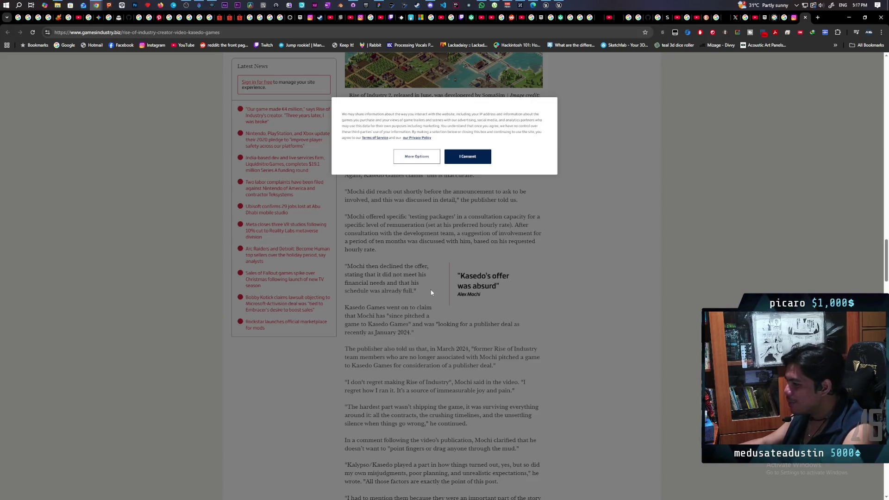
pyautogui.scroll(-1, 431, 292)
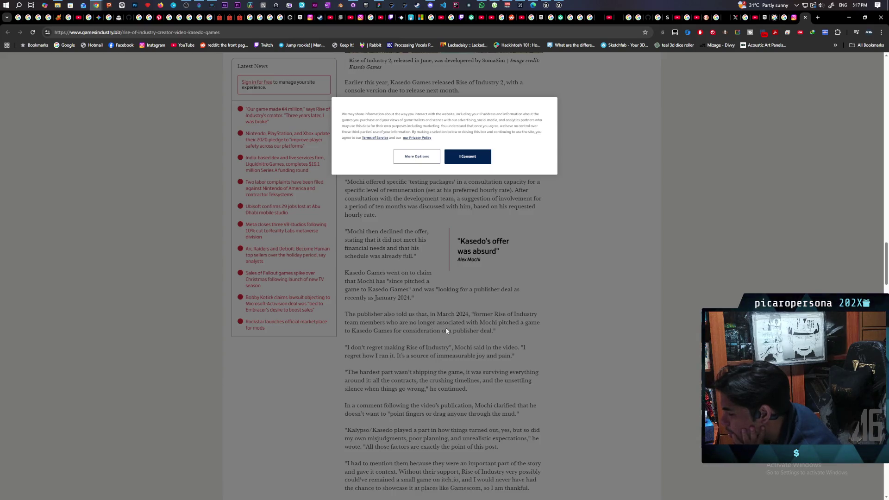
pyautogui.scroll(-2, 413, 325)
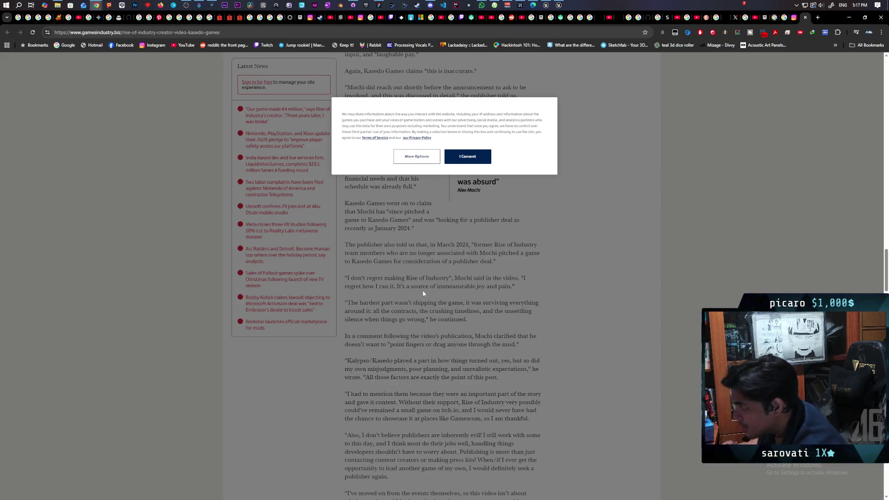
pyautogui.scroll(-1, 505, 297)
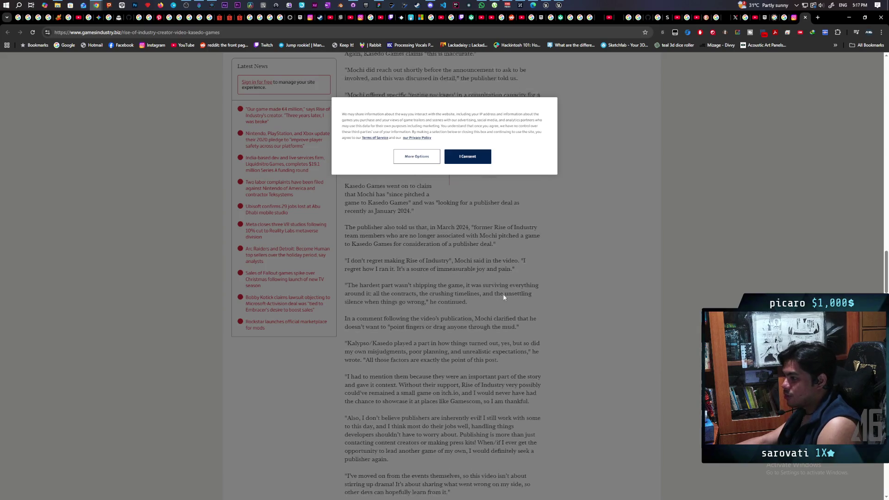
# Scroll to the article's closing update note about the removed Reddit AMA mention
pyautogui.scroll(-3, 504, 297)
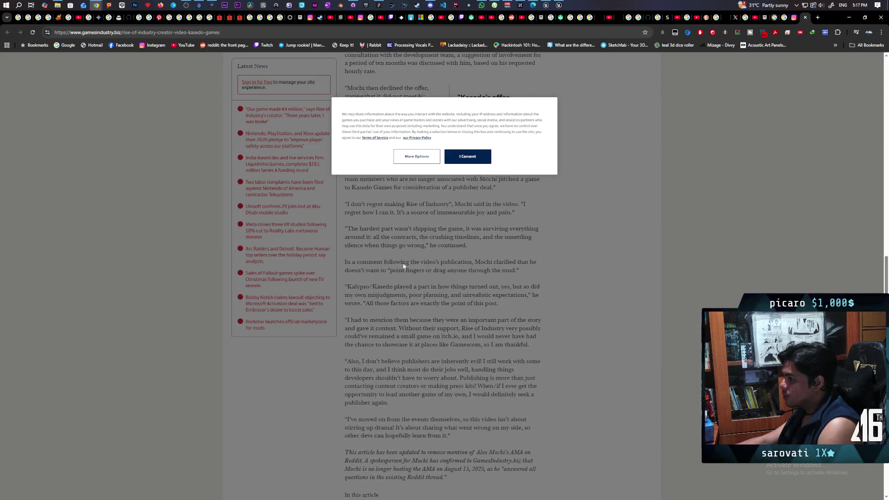
pyautogui.scroll(-2, 403, 267)
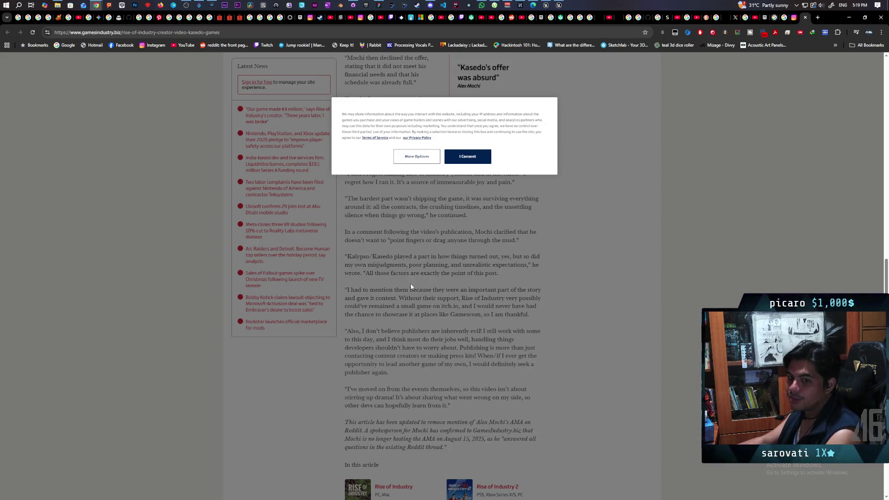
# Return to Unreal, launch the multiplayer Play session and walk the black creature forward
pyautogui.click(547, 4)
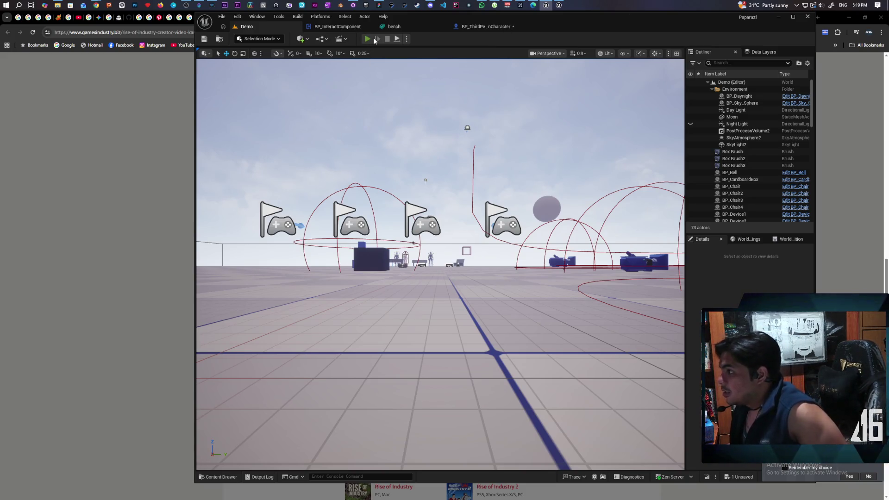
pyautogui.click(375, 40)
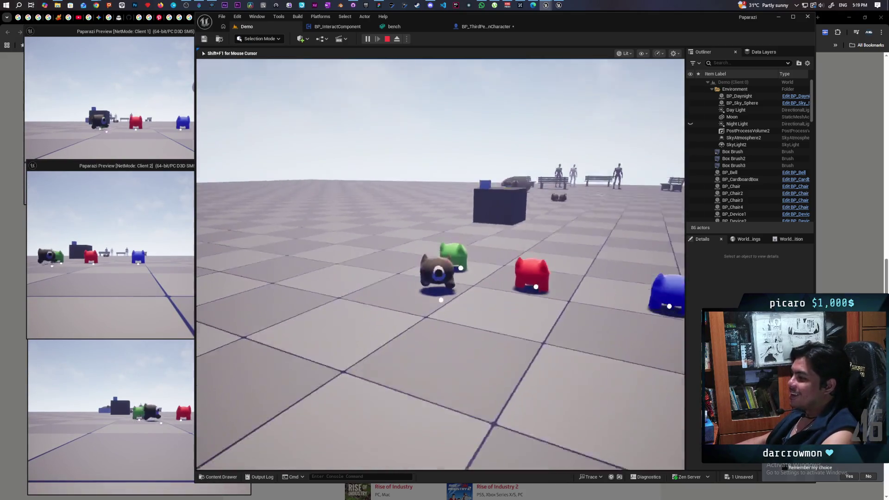
pyautogui.press('w')
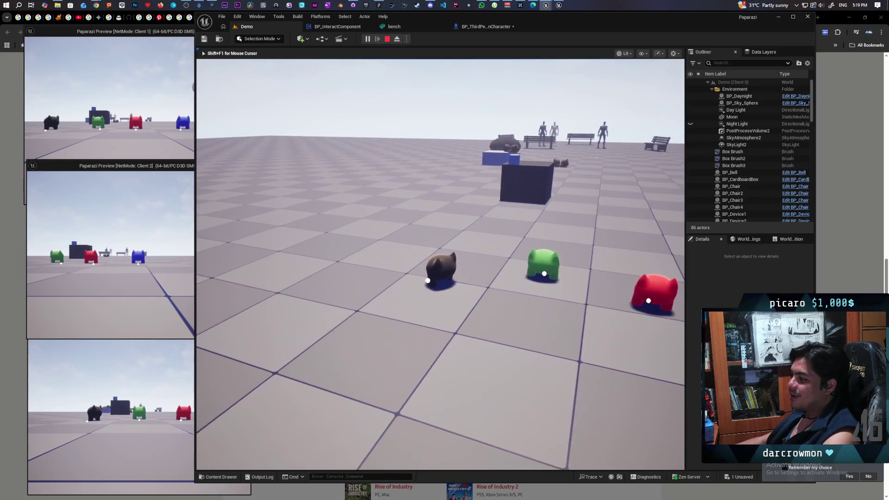
pyautogui.press('w')
# In the Client 1 window, walk the red creature over beside the black one
pyautogui.click(111, 278)
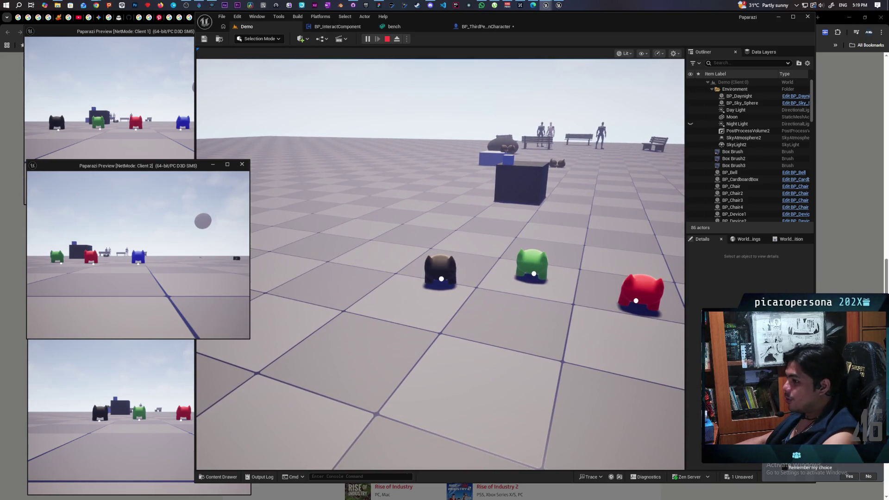
pyautogui.click(141, 135)
pyautogui.press('w')
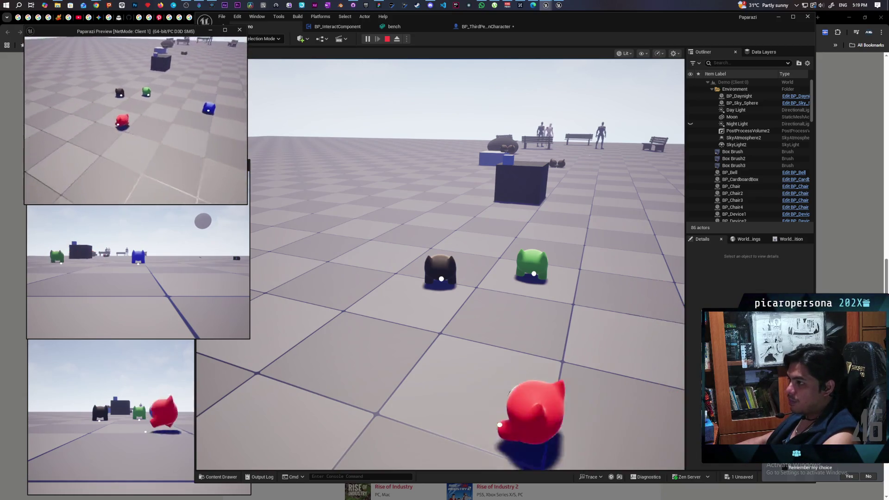
pyautogui.press('w')
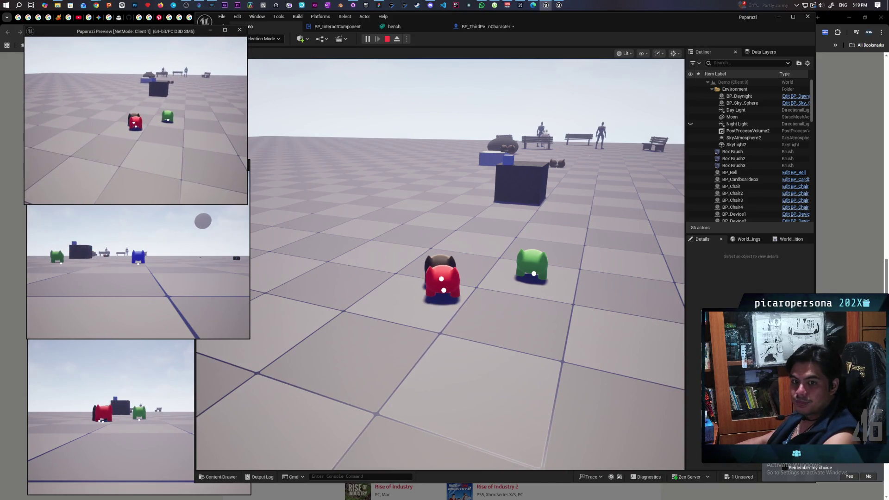
pyautogui.press('w')
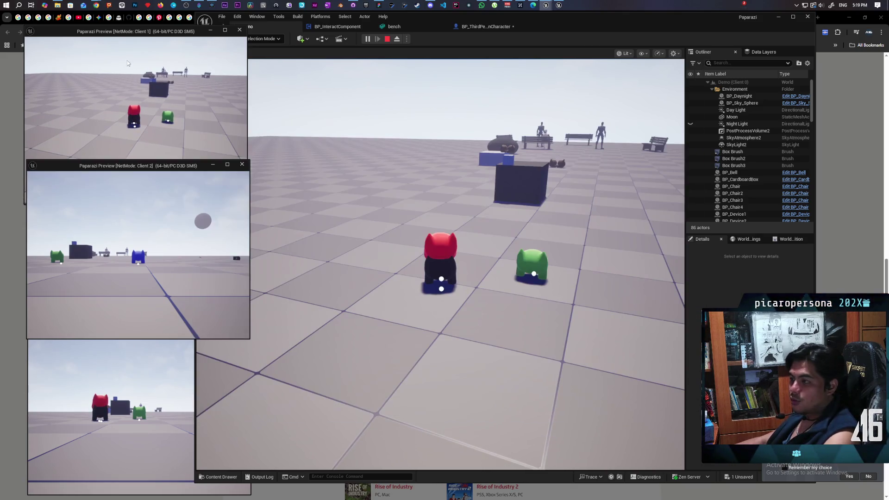
pyautogui.hotkey('alt', 'Tab')
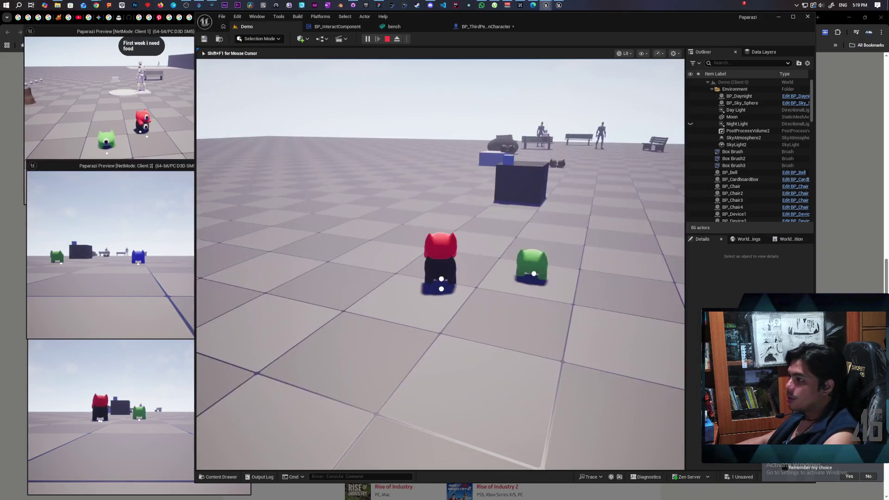
# Walk the red creature to the bench and seat it there with E
pyautogui.press('w')
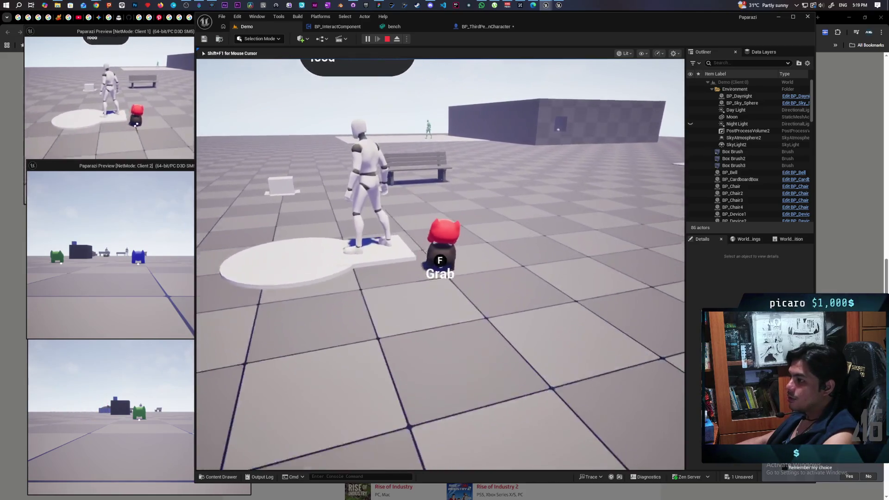
pyautogui.press('w')
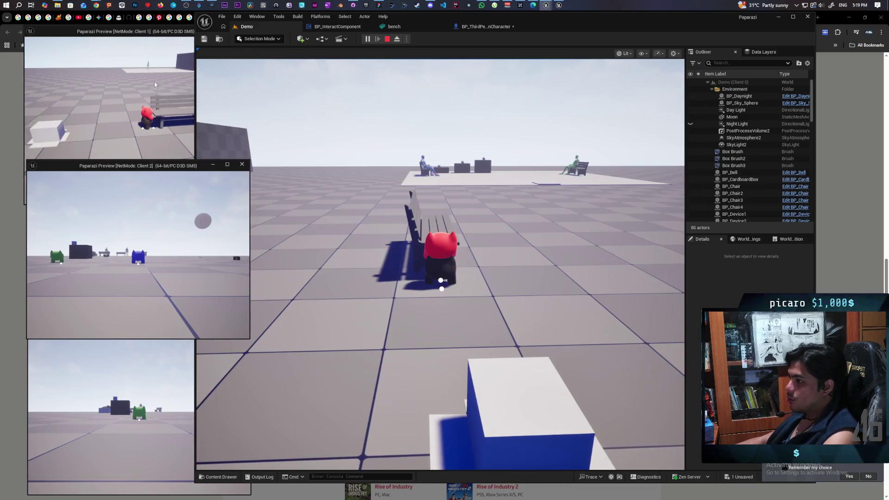
pyautogui.press('e')
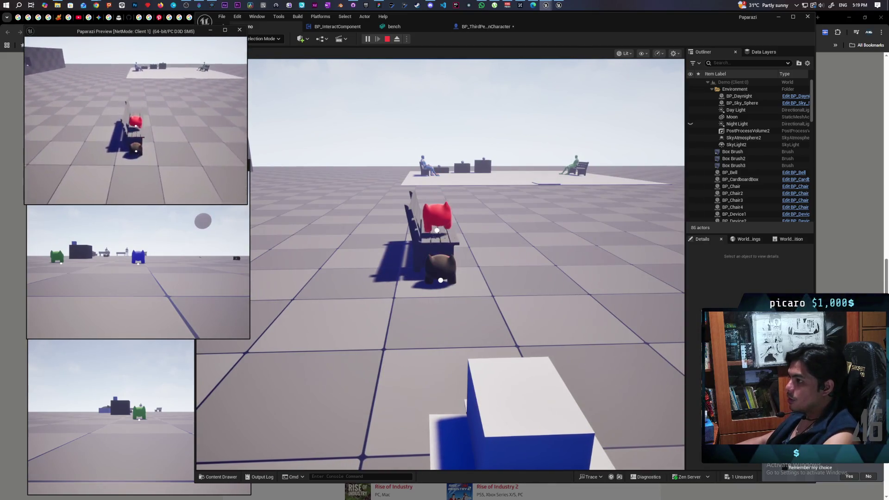
pyautogui.press('e')
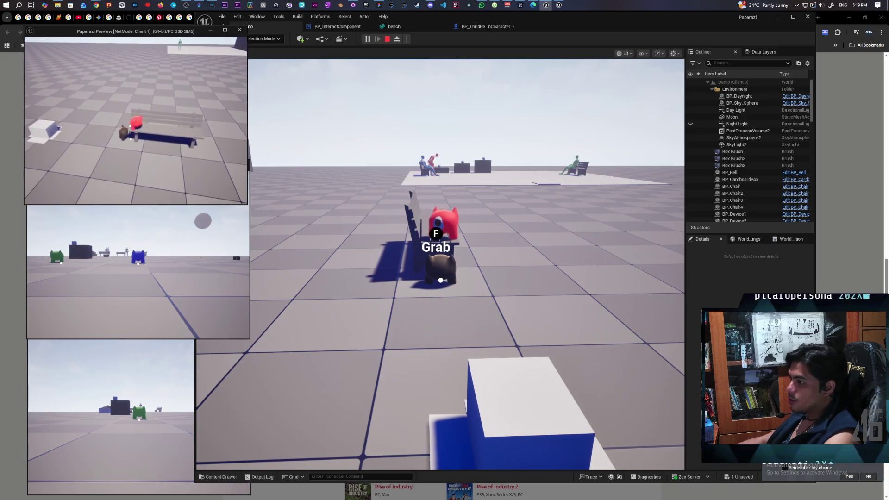
pyautogui.click(440, 277)
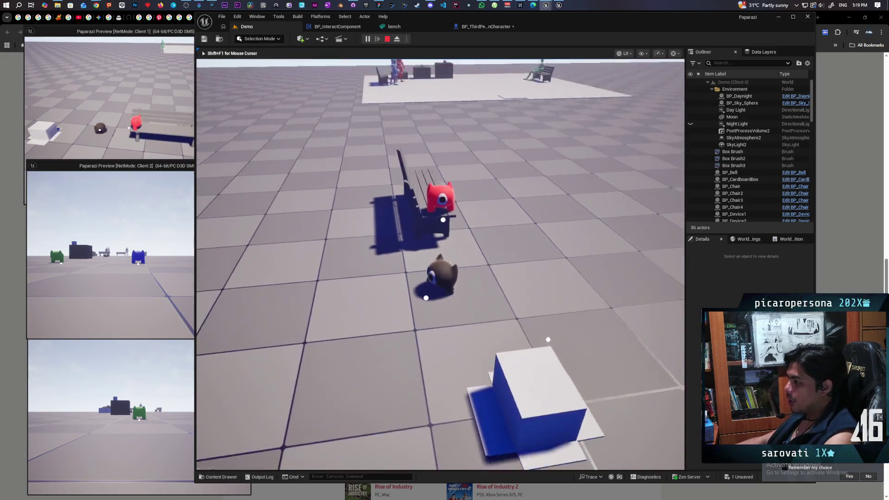
pyautogui.press('e')
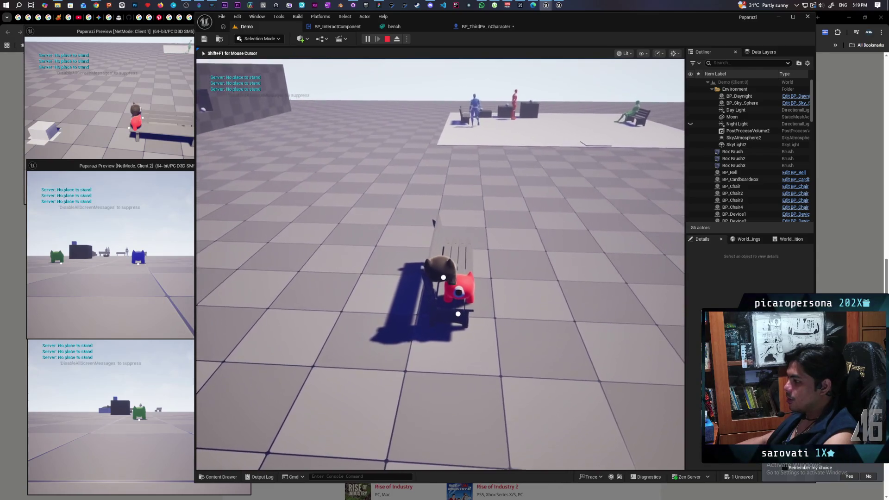
# Try seating the brown creature beside the red one, then walk it to the cardboard box
pyautogui.press('s')
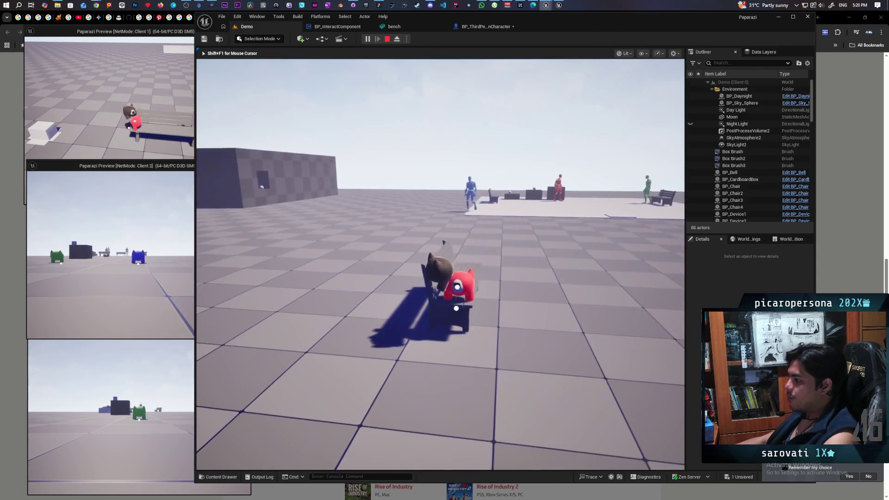
pyautogui.press('w')
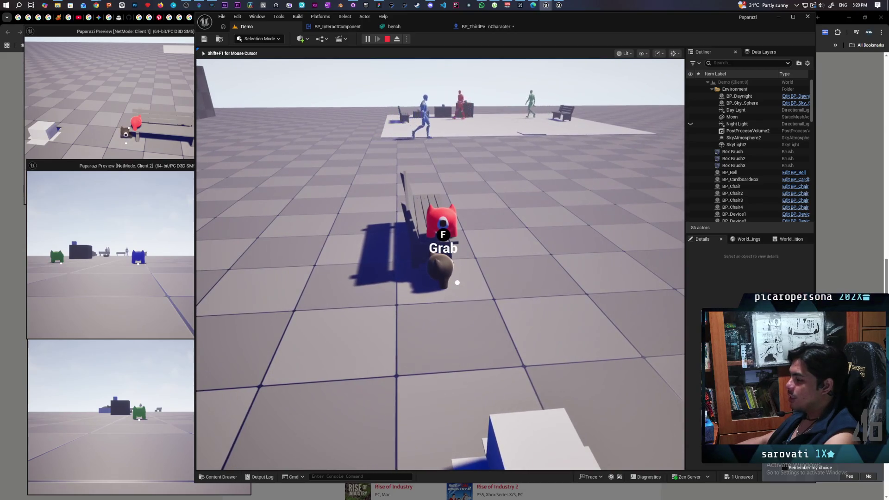
pyautogui.press('e')
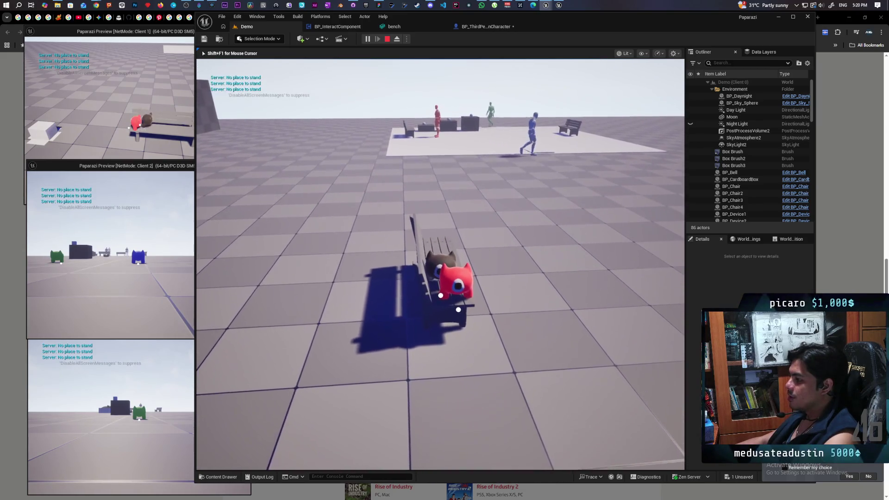
pyautogui.press('s')
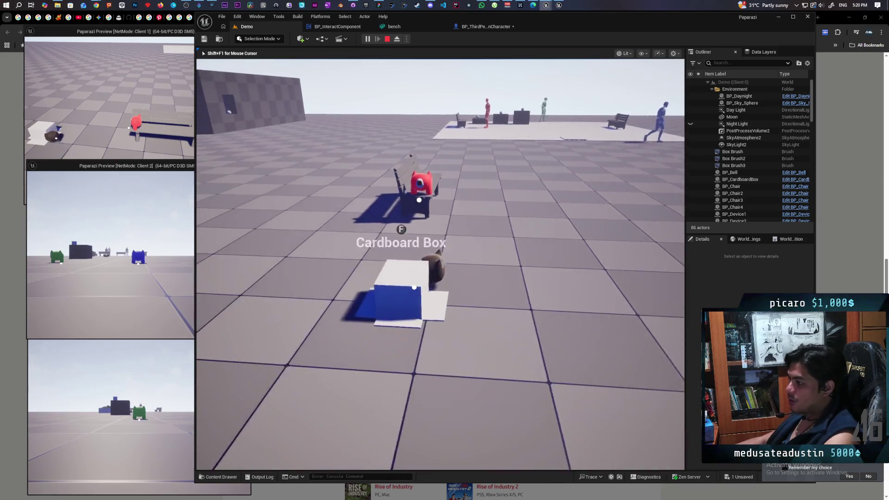
pyautogui.press('w')
pyautogui.press('e')
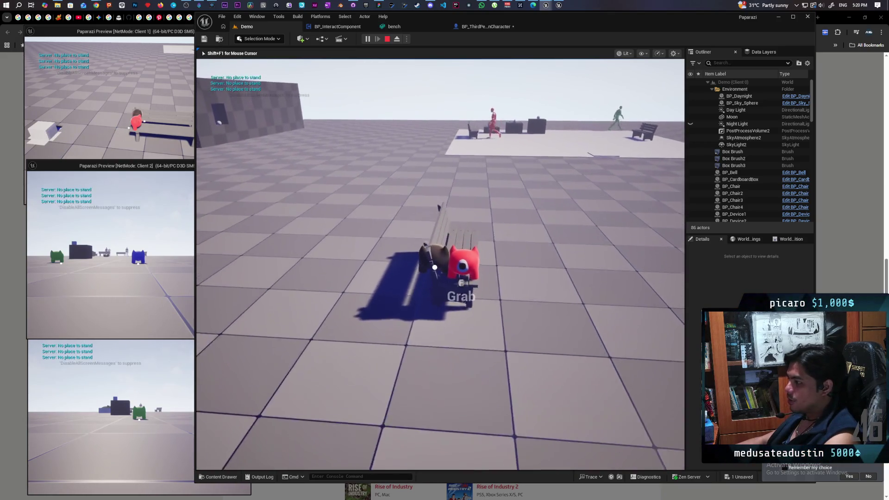
pyautogui.press('d')
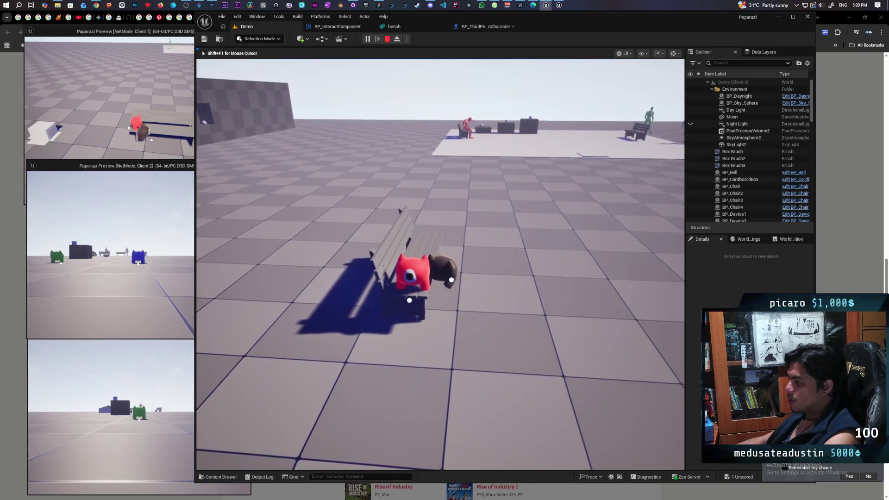
pyautogui.press('s')
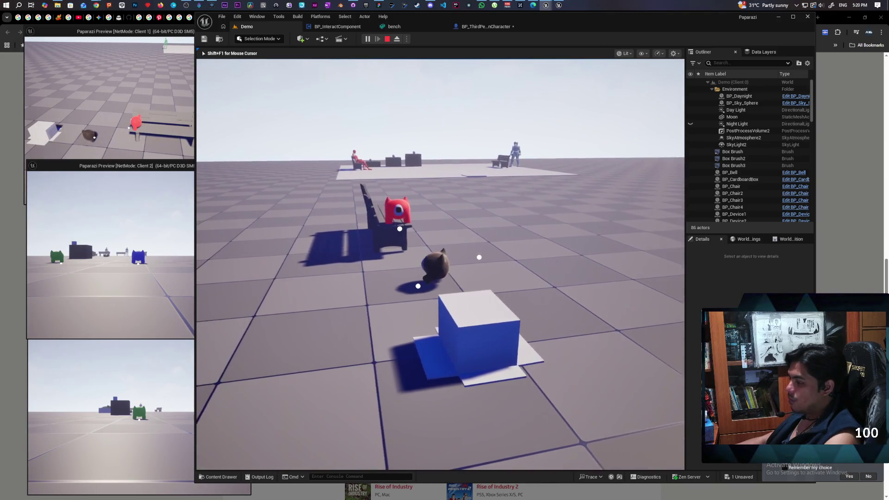
pyautogui.moveTo(440, 264)
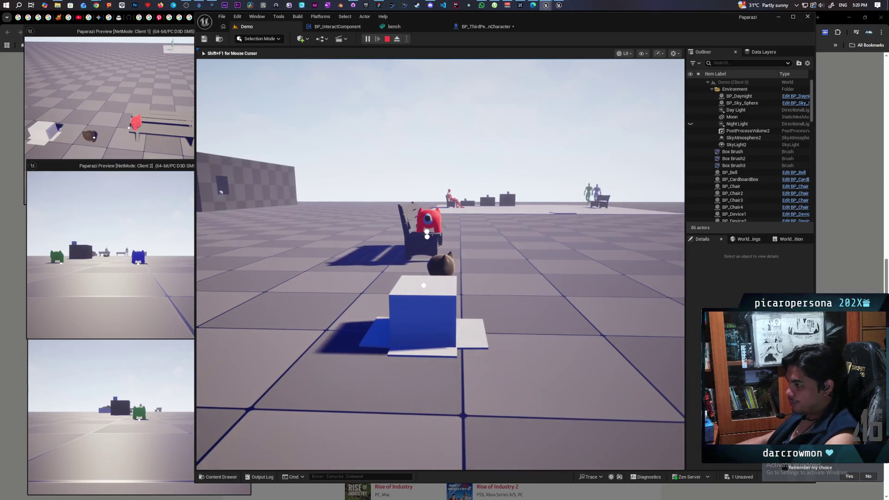
# Walk the brown creature back and try sitting it on the occupied bench
pyautogui.press('w')
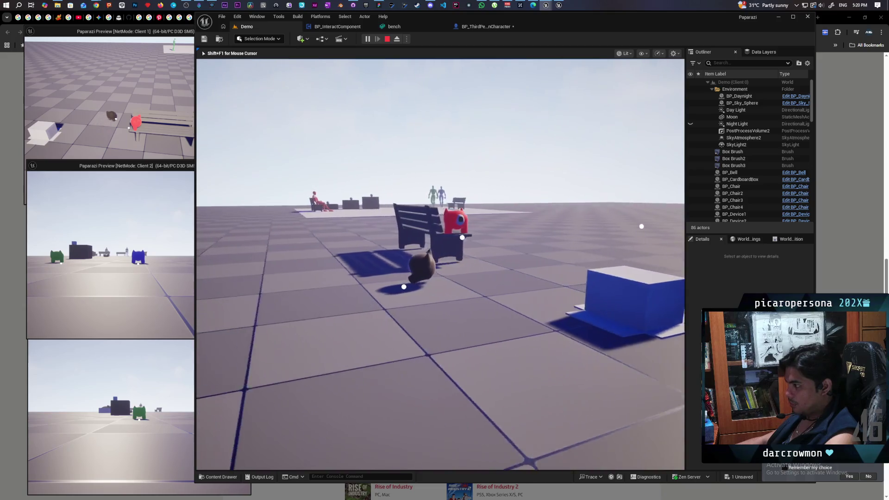
pyautogui.press('w')
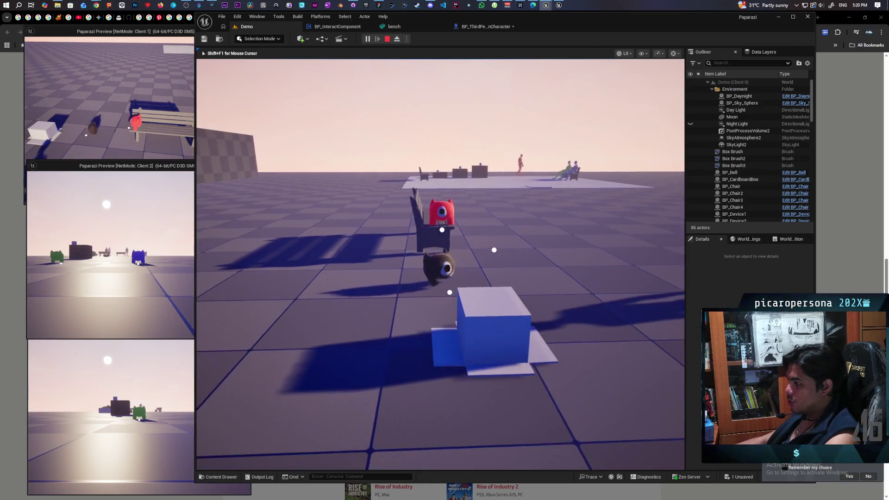
pyautogui.press('e')
pyautogui.press('s')
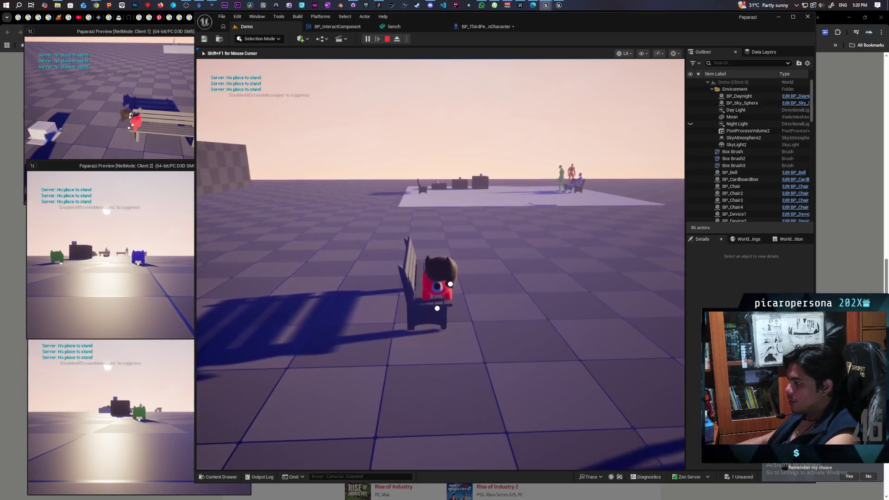
# Enlarge the Client 1 window, walk the cat to the bench and try grabbing the red creature with F
pyautogui.moveTo(194, 160); pyautogui.dragTo(248, 205)
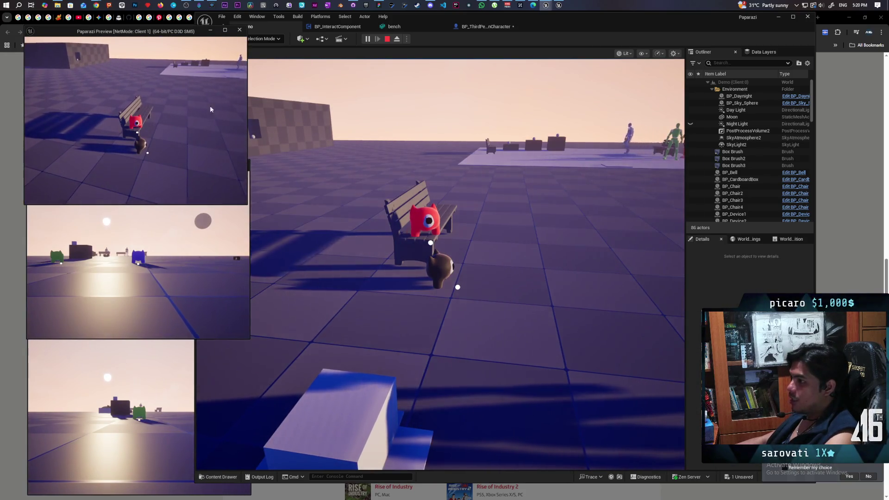
pyautogui.click(324, 208)
pyautogui.press('s')
pyautogui.press('w')
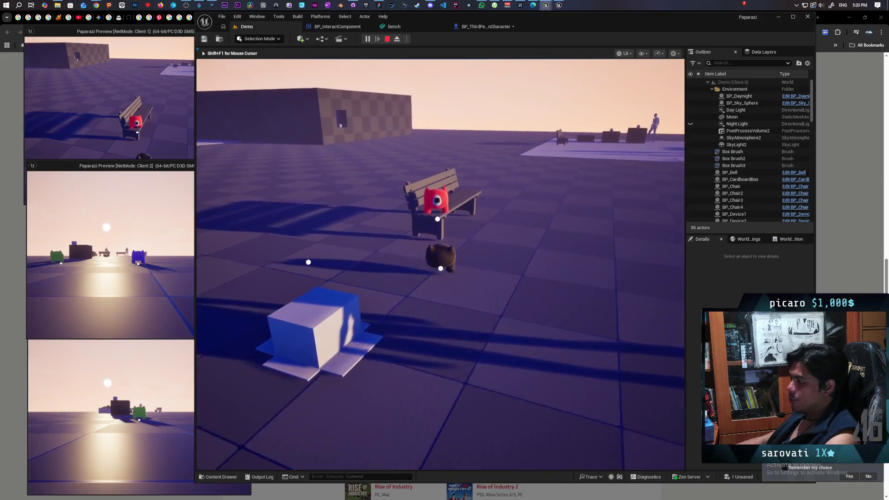
pyautogui.press('f')
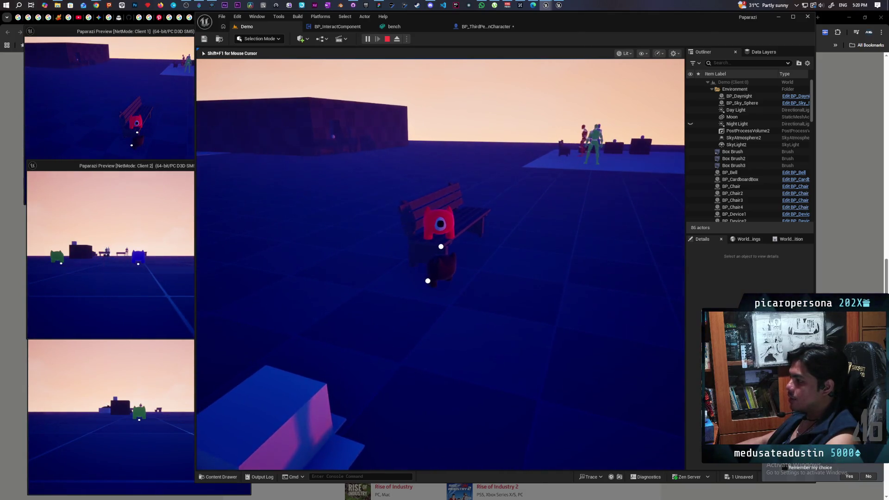
pyautogui.press('f')
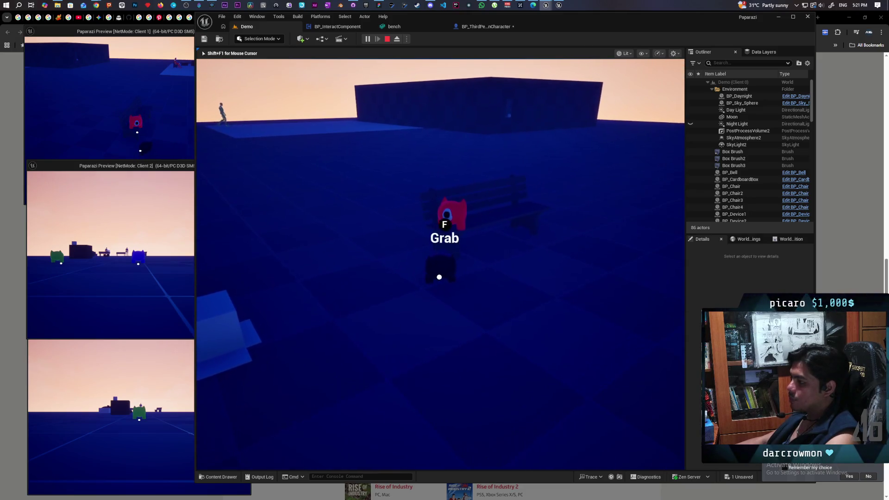
# Retry the grab on the red creature from several angles, then run it off the bench
pyautogui.press('f')
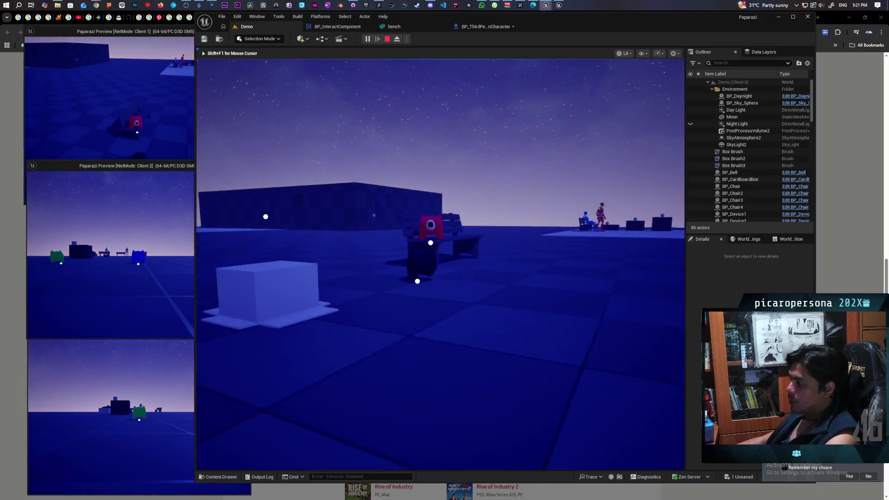
pyautogui.press('f')
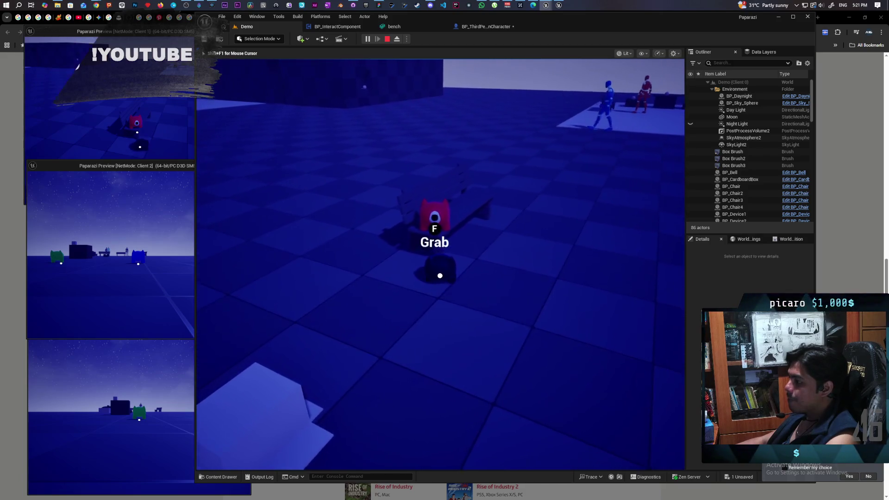
pyautogui.press('f')
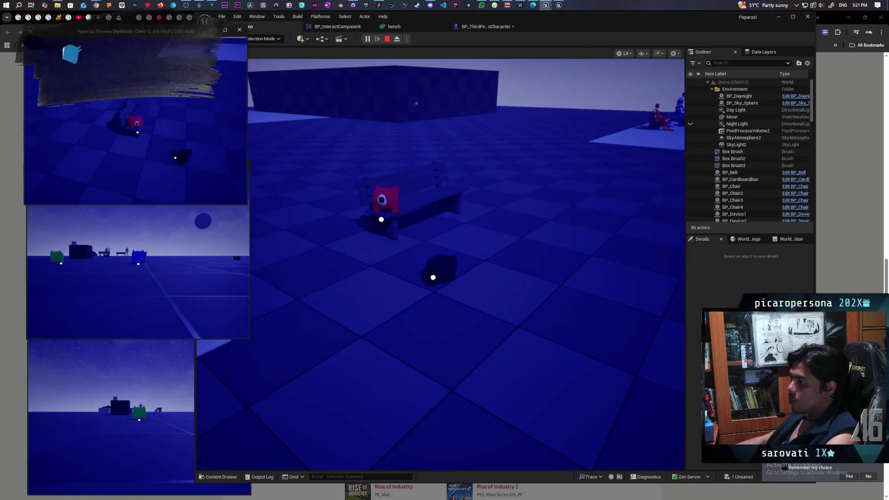
pyautogui.press('w')
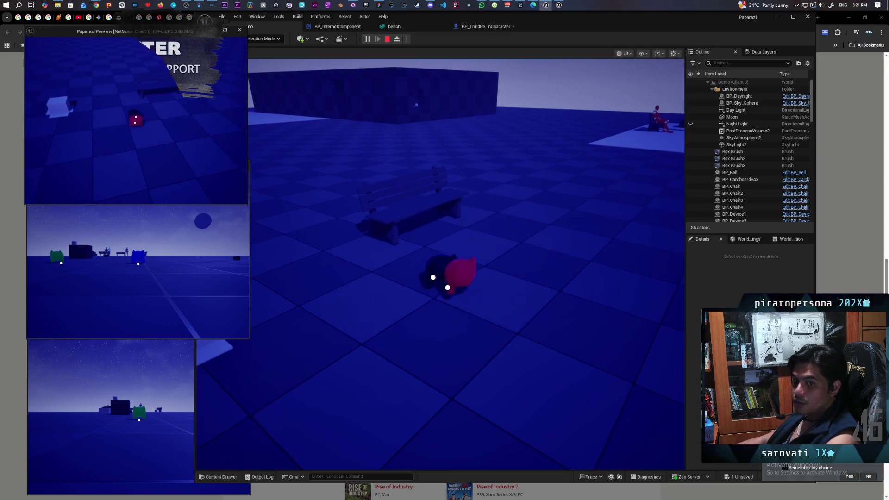
# Walk the main player toward the dark wall's doorway and approach the red character
pyautogui.click(403, 119)
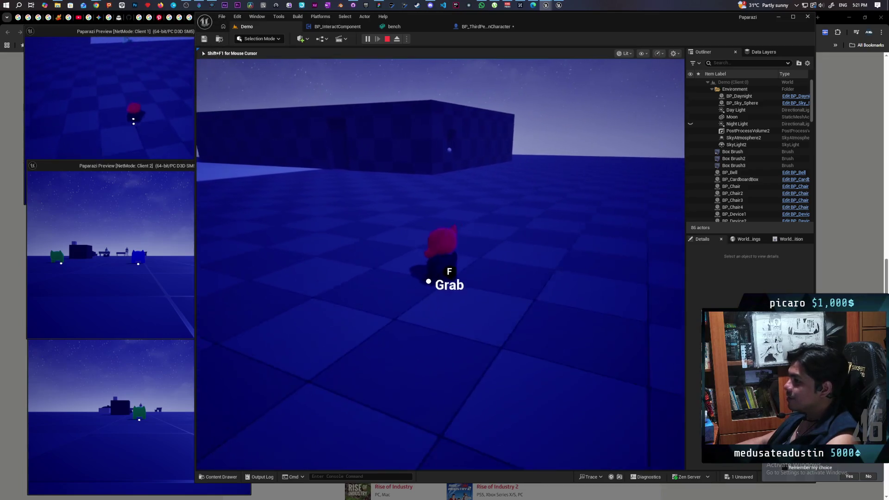
pyautogui.press('w')
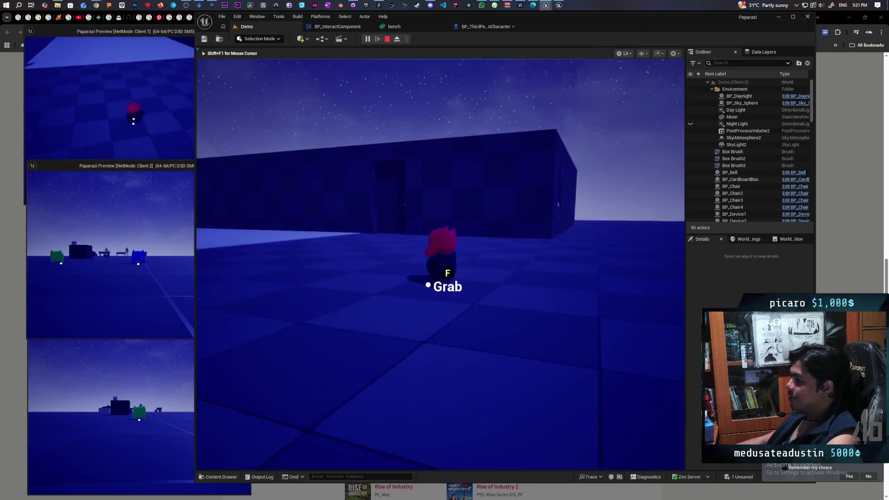
pyautogui.press('w')
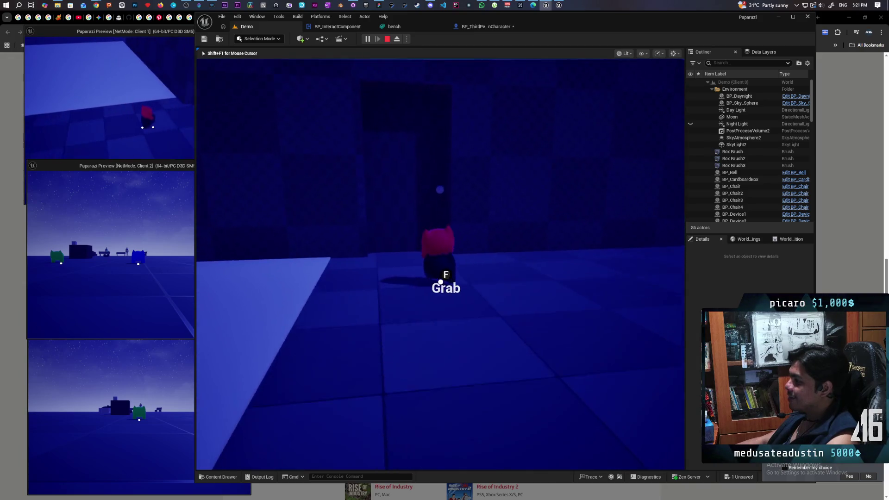
pyautogui.hotkey('alt', 'Tab')
pyautogui.hotkey('alt', 'Tab')
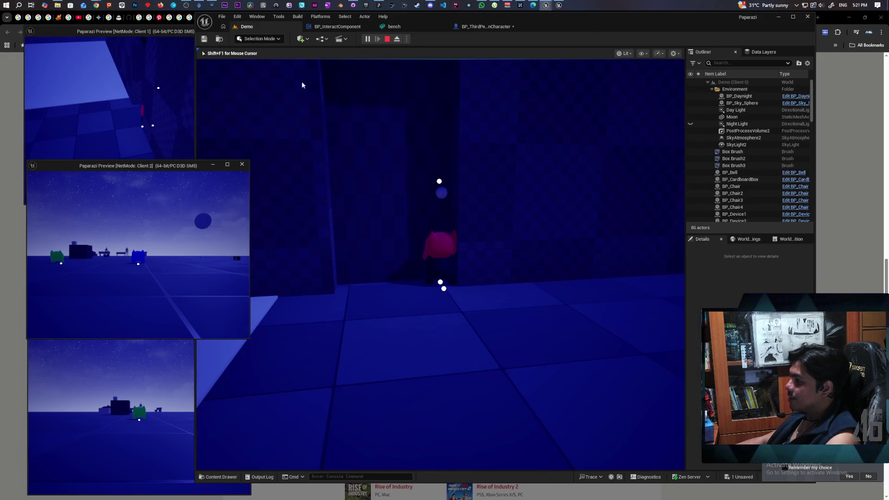
pyautogui.press('w')
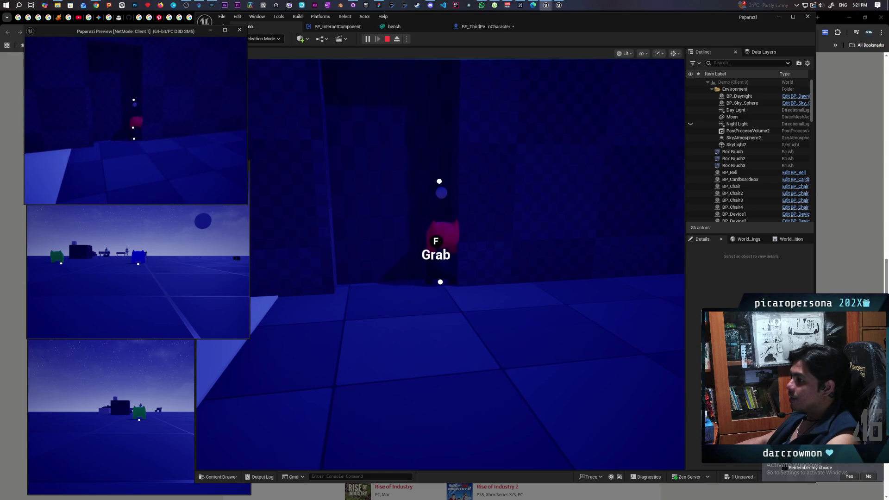
pyautogui.press('s')
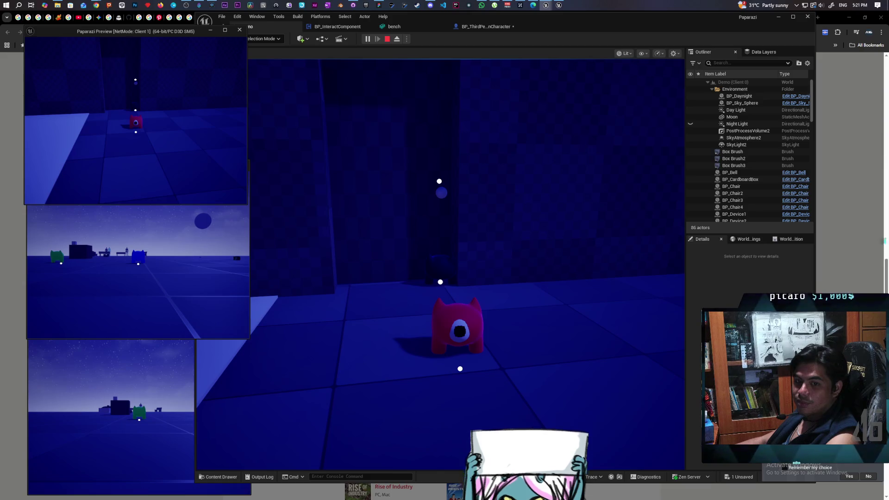
pyautogui.click(547, 7)
pyautogui.click(440, 231)
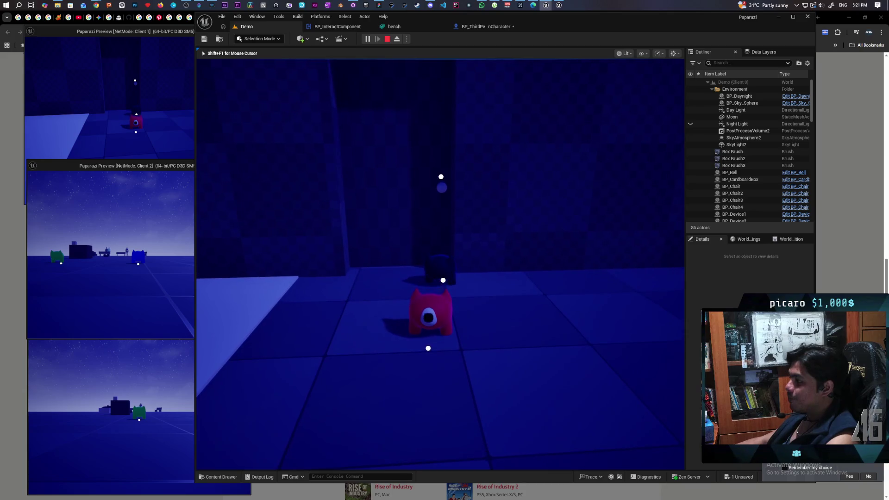
pyautogui.hotkey('alt', 'Tab')
# Move Client 1's red creature to the pillar's base and jump to land beside it
pyautogui.press('w')
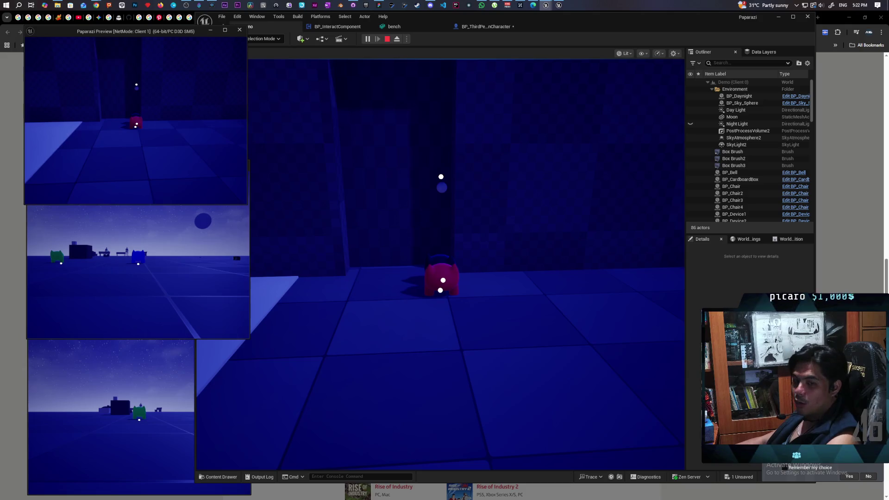
pyautogui.press('w')
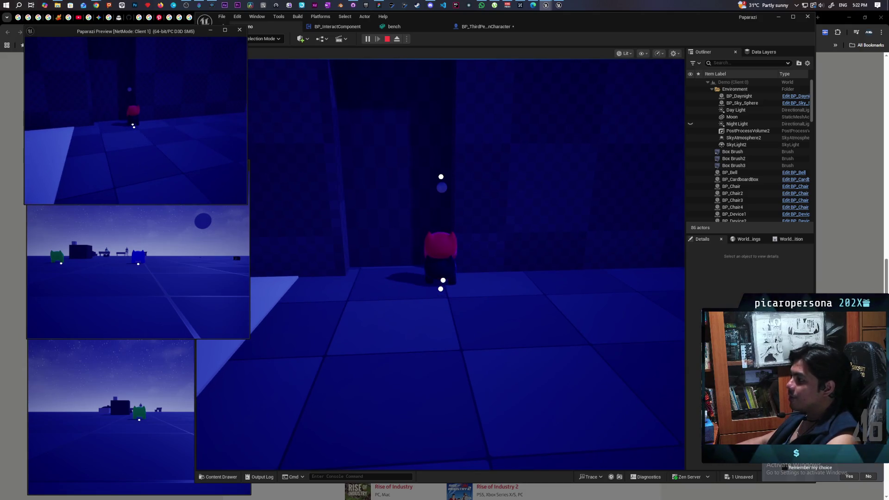
pyautogui.press('s')
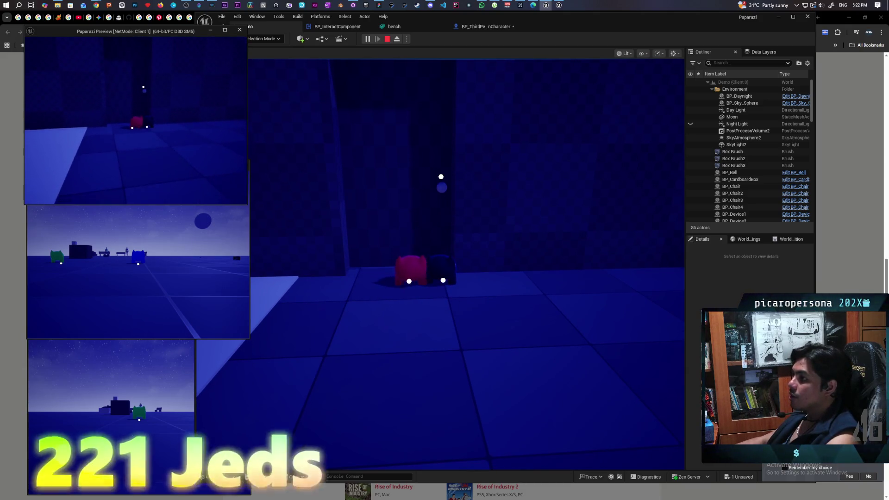
pyautogui.press('w')
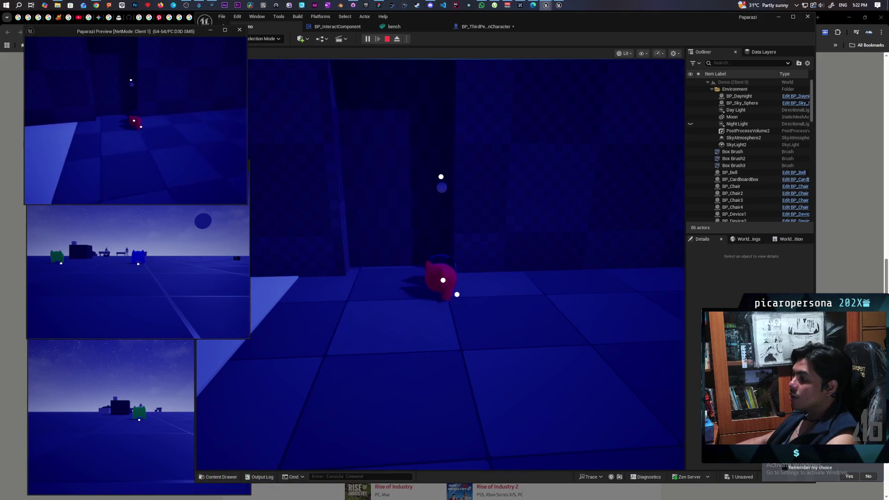
pyautogui.press('w')
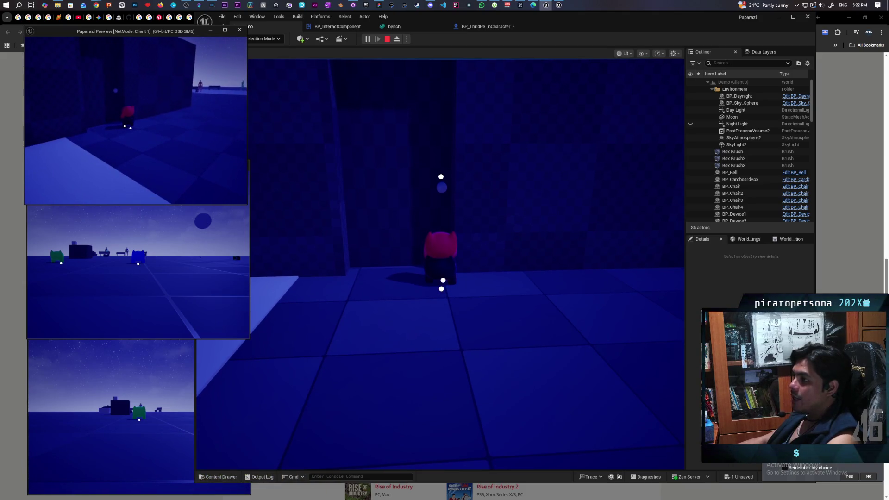
pyautogui.press('s')
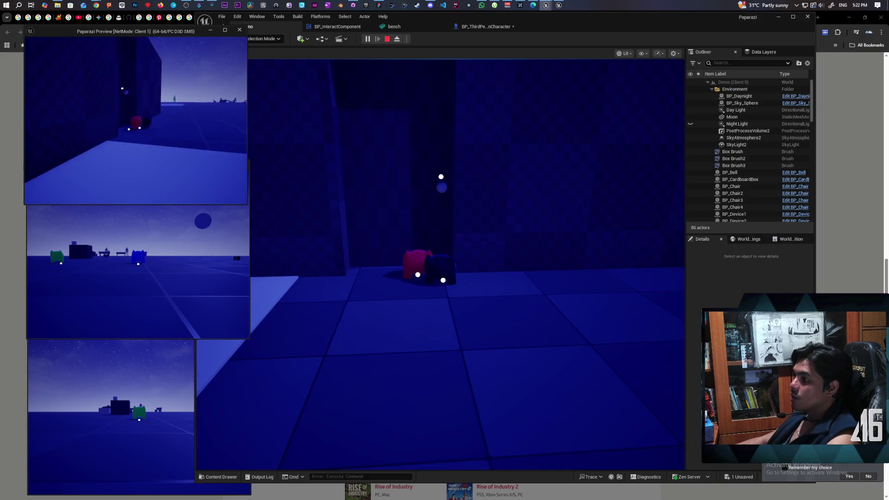
pyautogui.press('s')
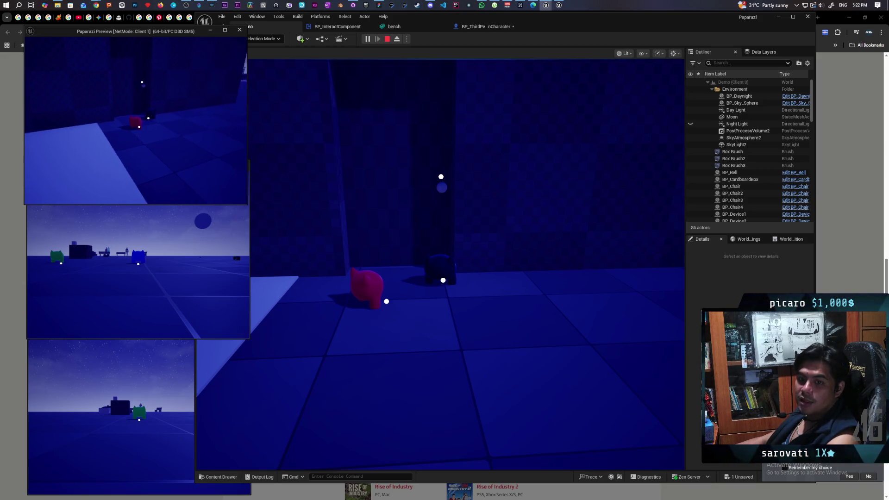
pyautogui.press('a')
pyautogui.press('d')
pyautogui.press('w')
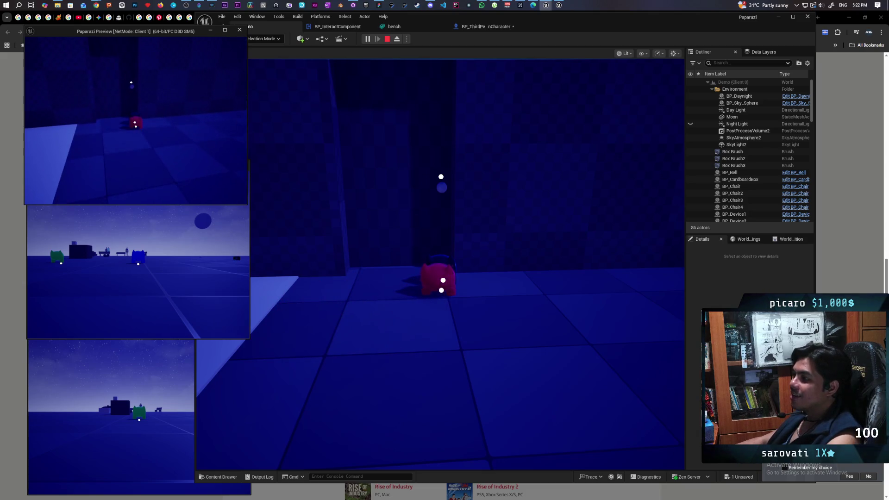
pyautogui.press('space')
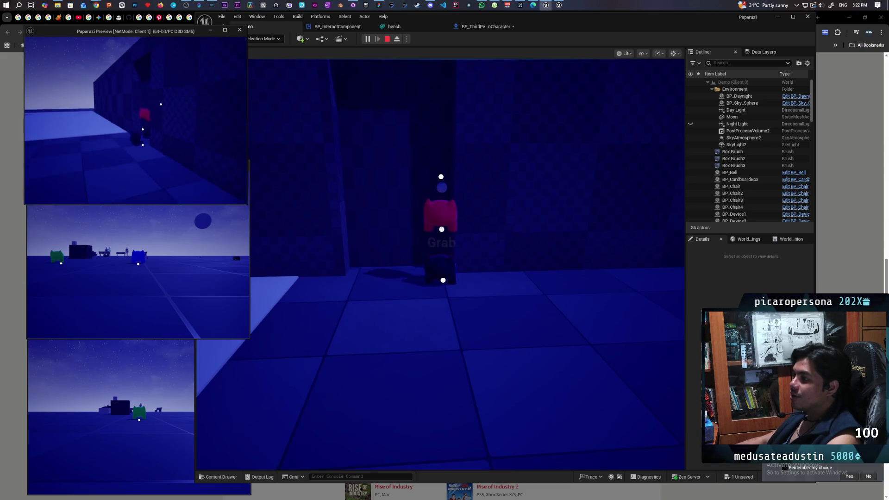
pyautogui.press('d')
pyautogui.press('d')
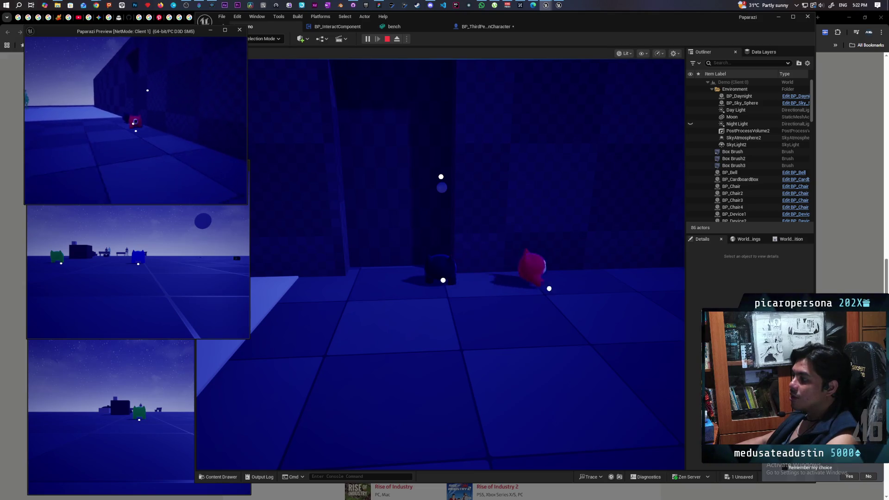
pyautogui.click(390, 156)
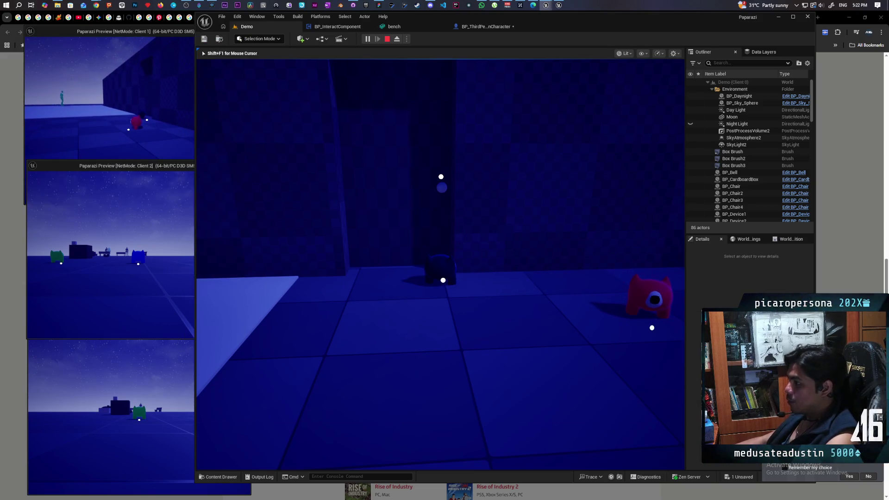
# Re-run the 'show Collision' console command to display collision outlines
pyautogui.press('`')
pyautogui.press('Up')
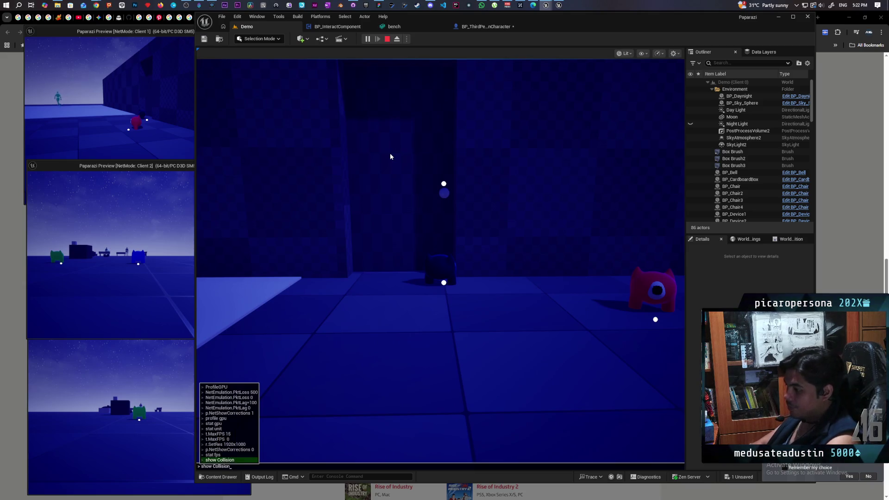
pyautogui.press('Return')
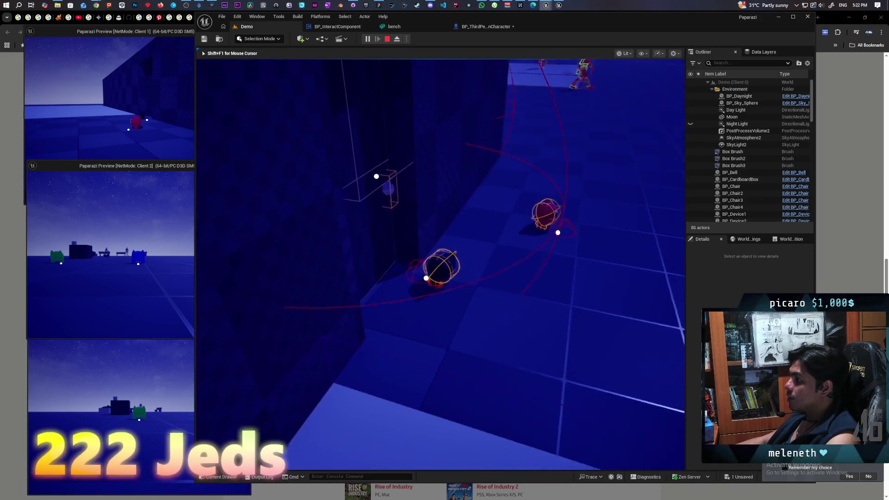
pyautogui.hotkey('shift', 'F1')
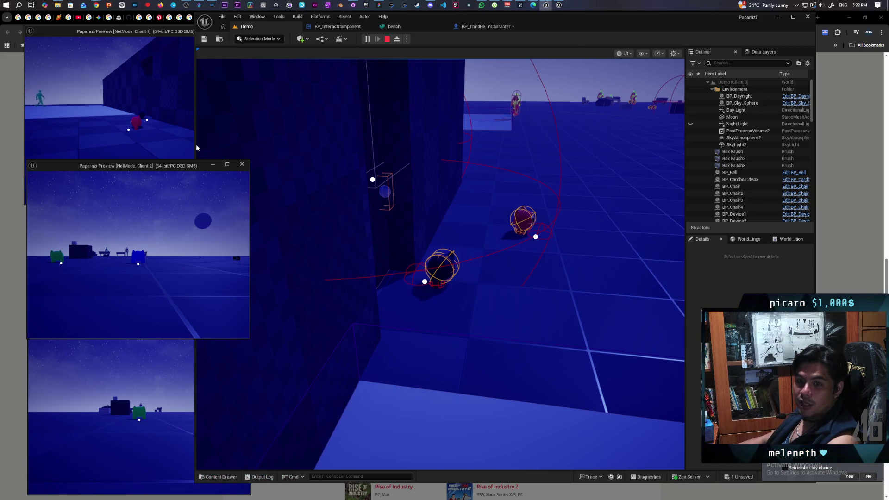
# Take control of Client 1 and walk its creature up onto the other creature
pyautogui.click(134, 127)
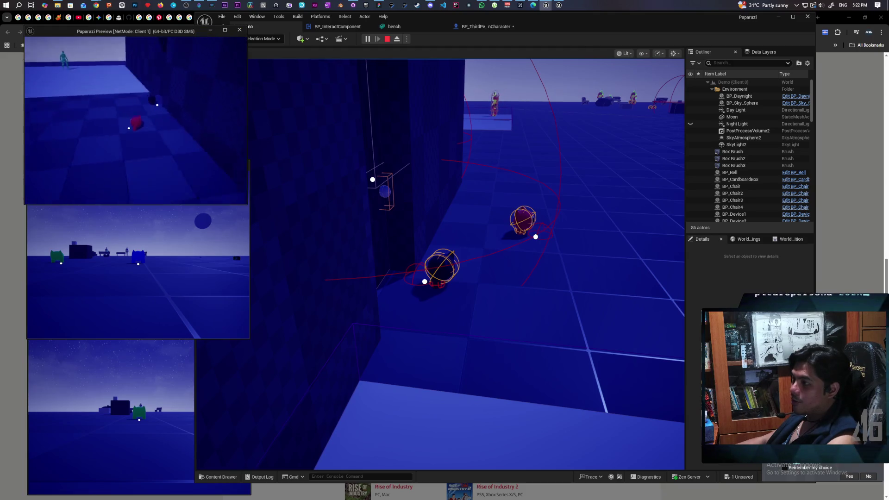
pyautogui.press('w')
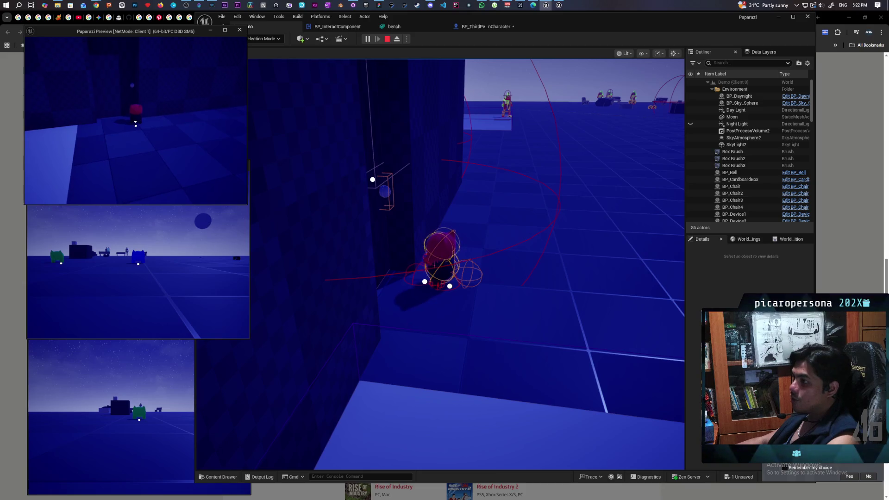
pyautogui.press('w')
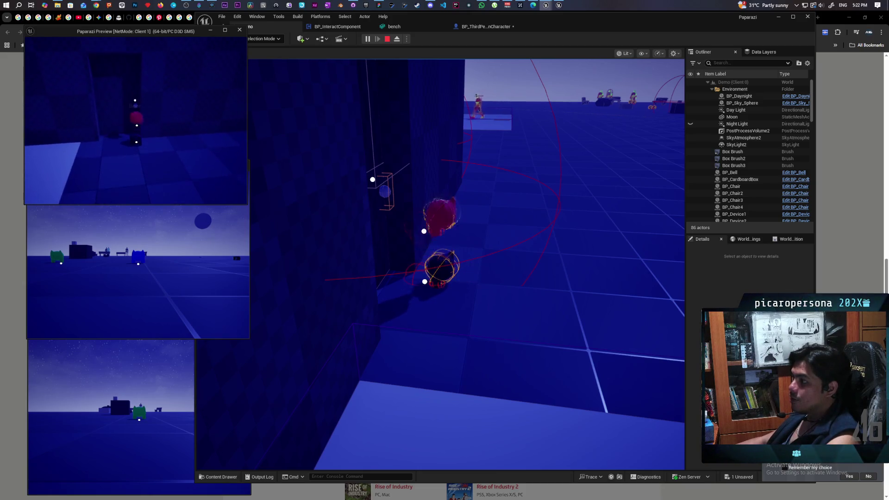
pyautogui.press('d')
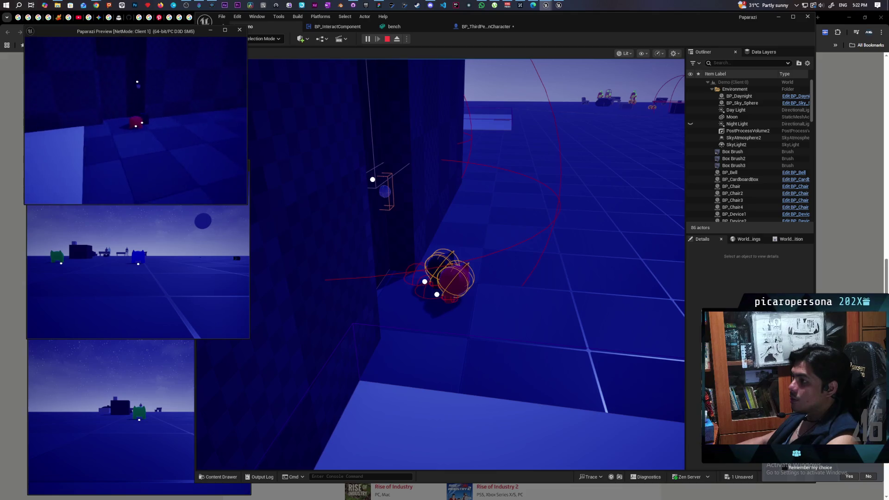
pyautogui.press('w')
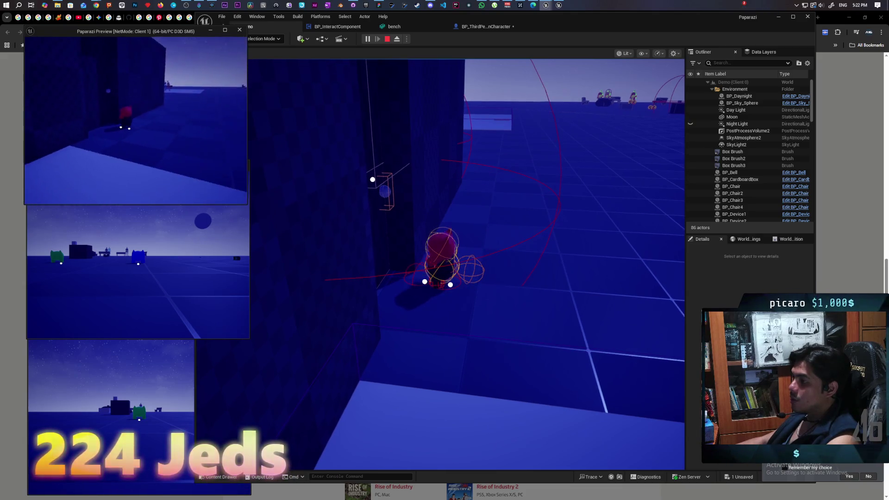
pyautogui.press('s')
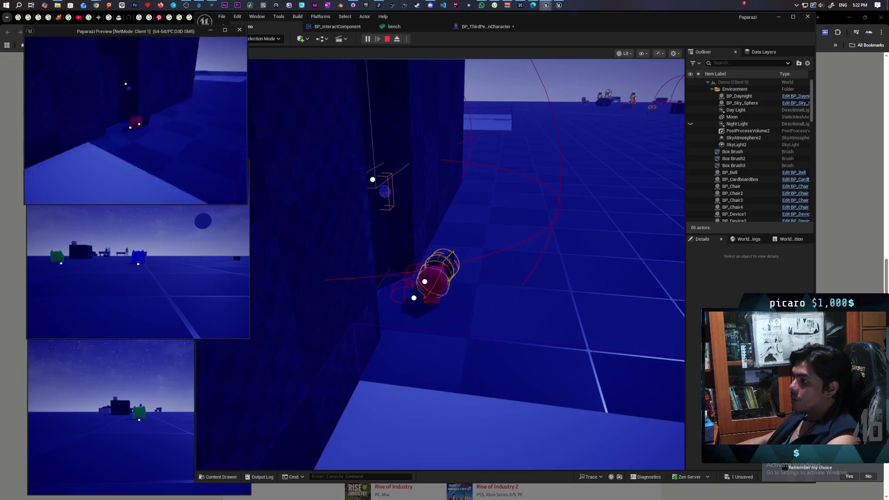
pyautogui.press('w')
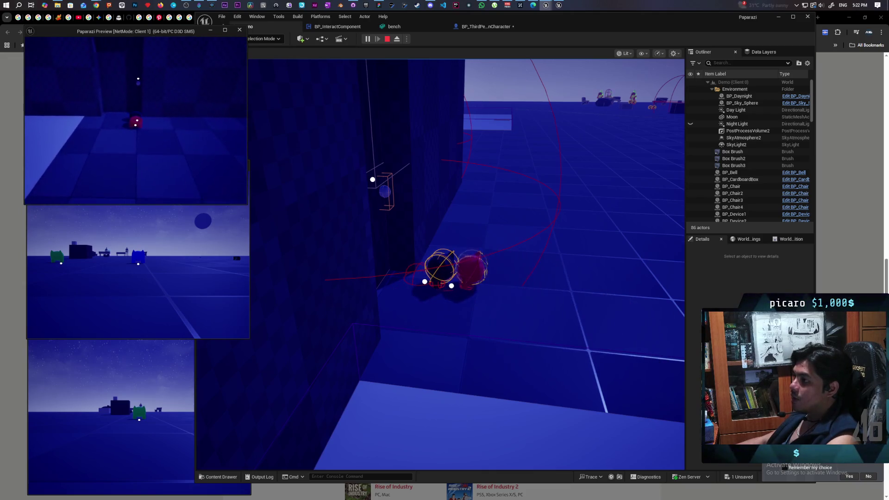
# Circle the creature around the other one and push it back against the wall
pyautogui.press('e')
pyautogui.press('a')
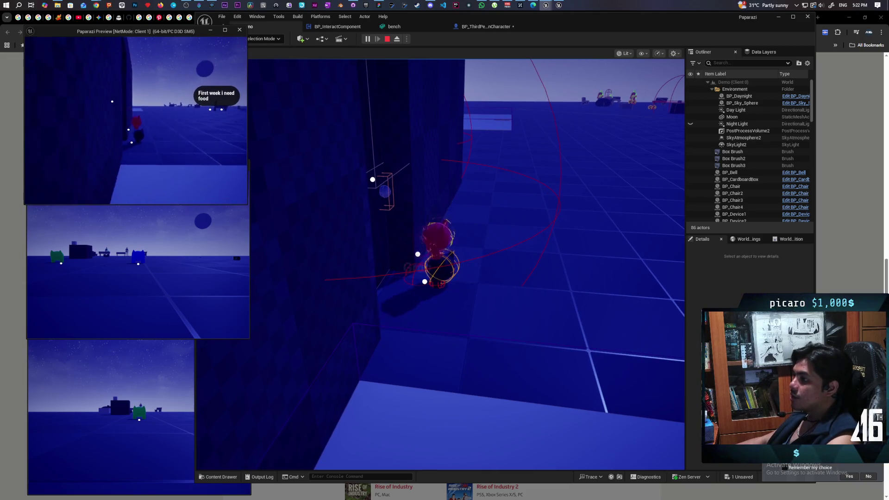
pyautogui.press('s')
pyautogui.press('w')
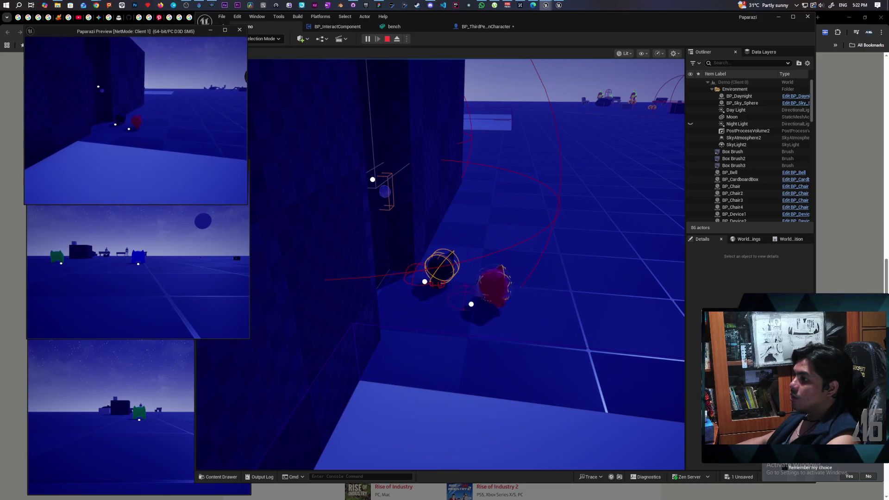
pyautogui.press('w')
pyautogui.press('e')
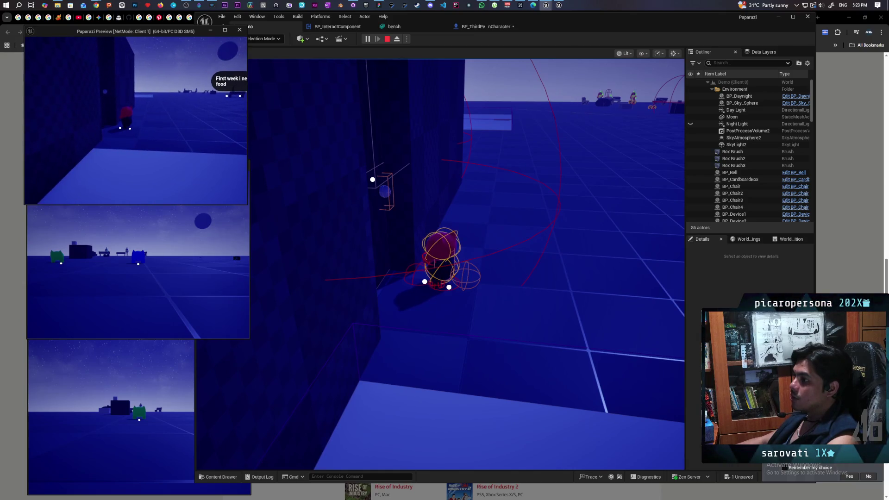
pyautogui.press('a')
pyautogui.press('d')
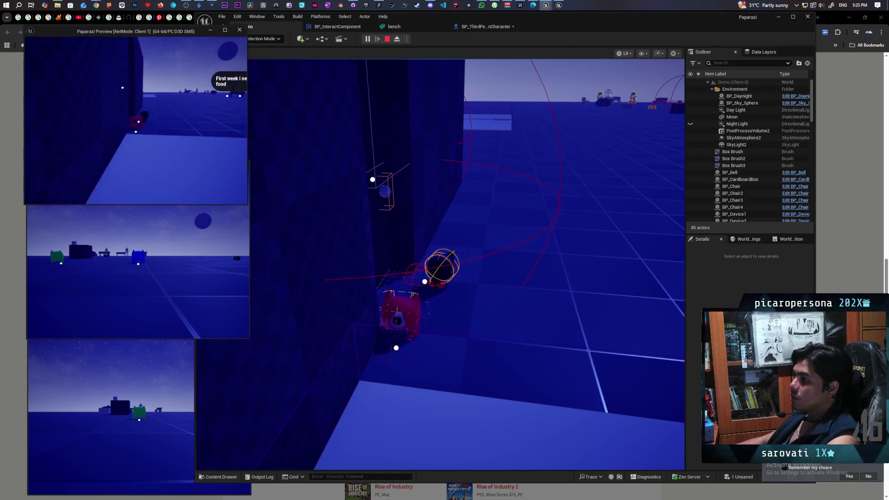
pyautogui.press('a')
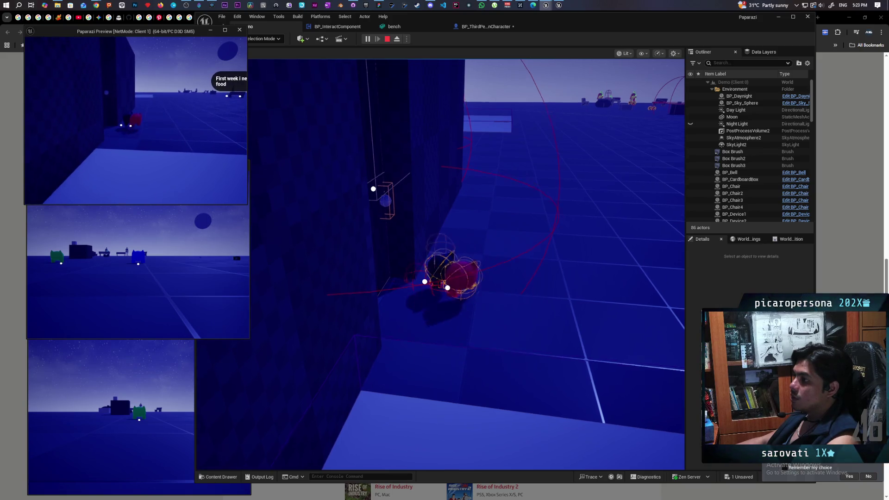
pyautogui.press('w')
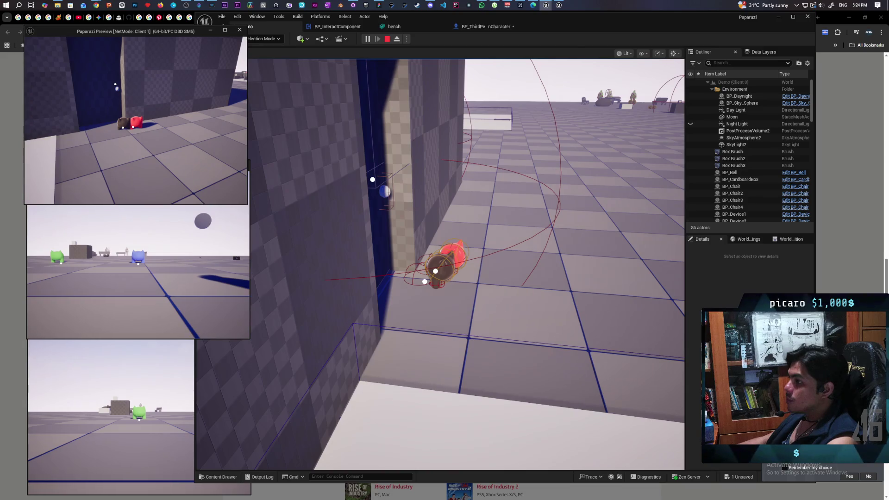
# Stop the multiplayer playtest with Esc to return to the Demo level editor
pyautogui.press('Escape')
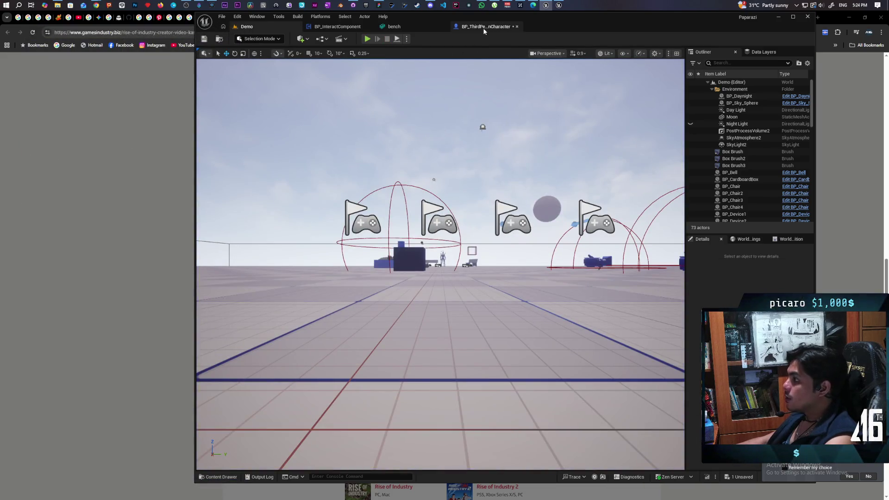
# Switch to BP_ThirdPersonCharacter, briefly check BP_InteractComponent, and return to the Event Graph
pyautogui.click(484, 29)
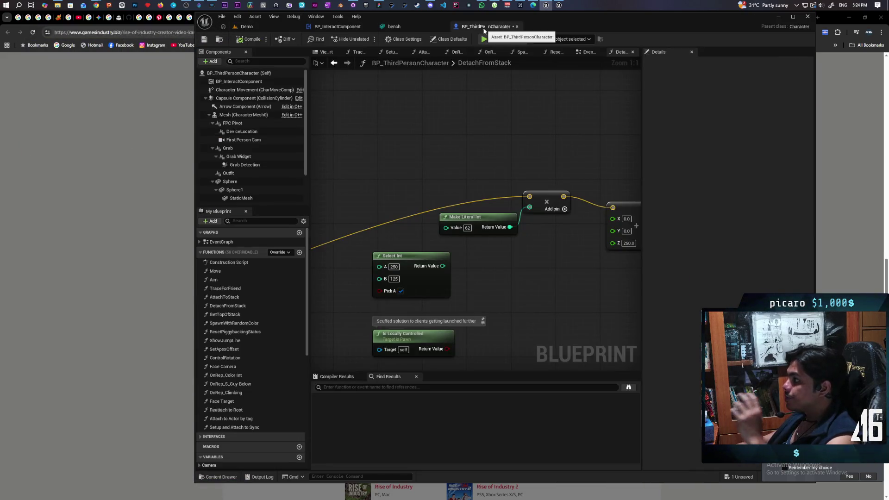
pyautogui.click(357, 29)
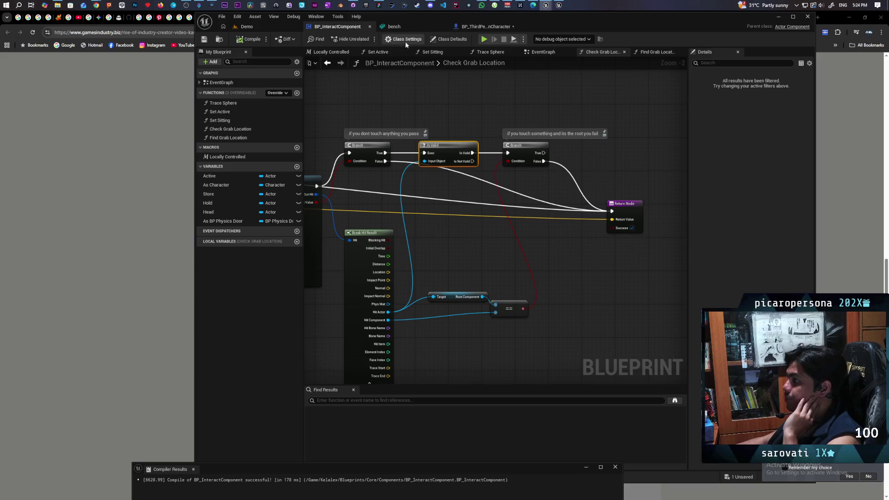
pyautogui.click(486, 27)
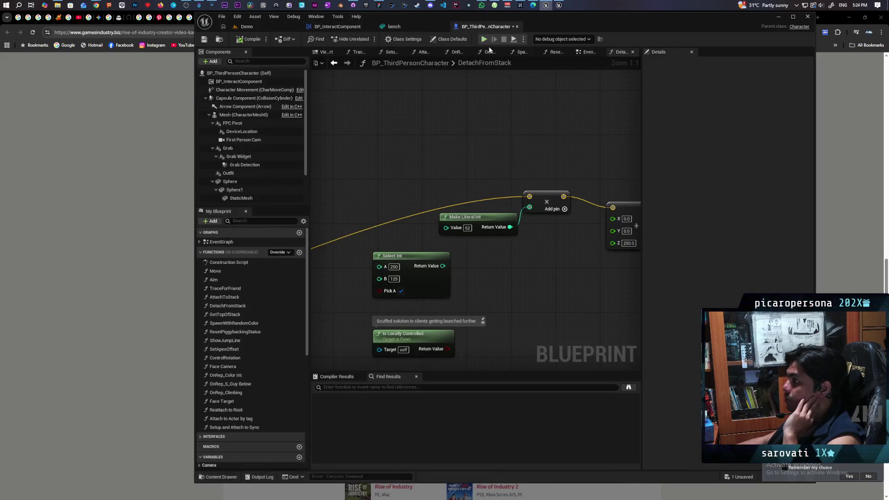
pyautogui.rightClick(495, 147)
pyautogui.moveTo(418, 153); pyautogui.dragTo(412, 171)
pyautogui.scroll(-1, 412, 172)
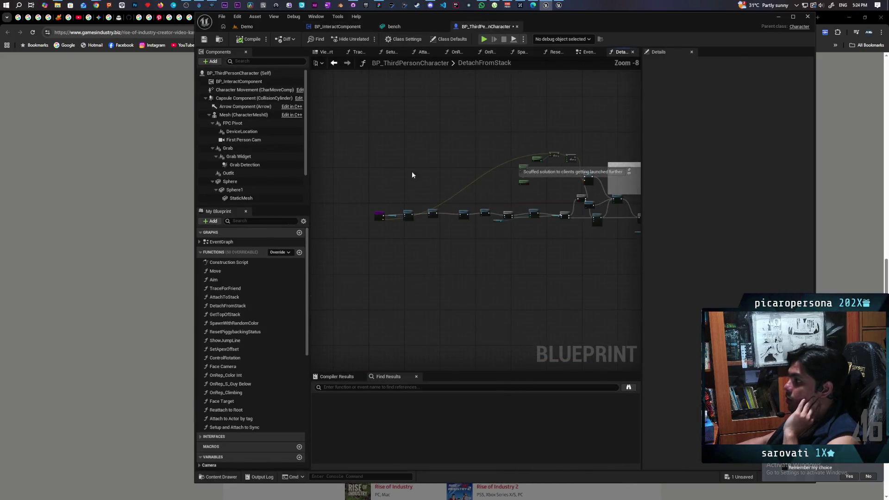
pyautogui.click(334, 63)
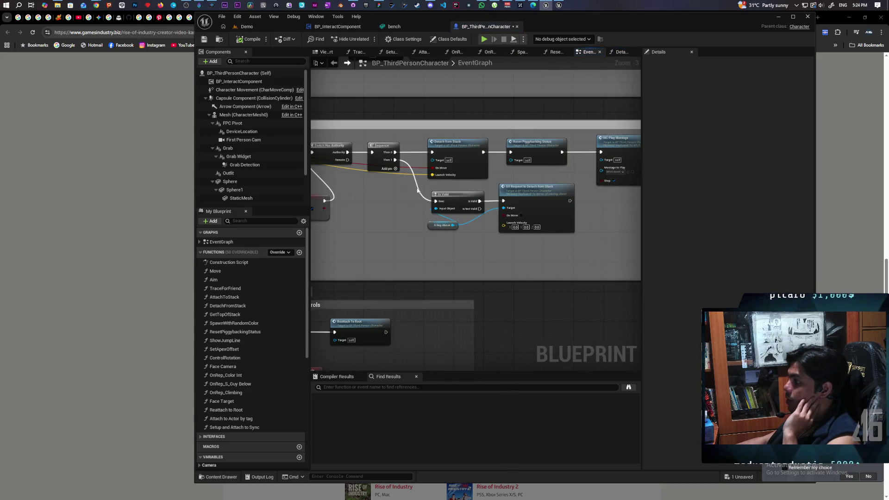
# Pan to the Server Detach nodes and open the Detach from Stack call by double-clicking
pyautogui.scroll(4, 427, 227)
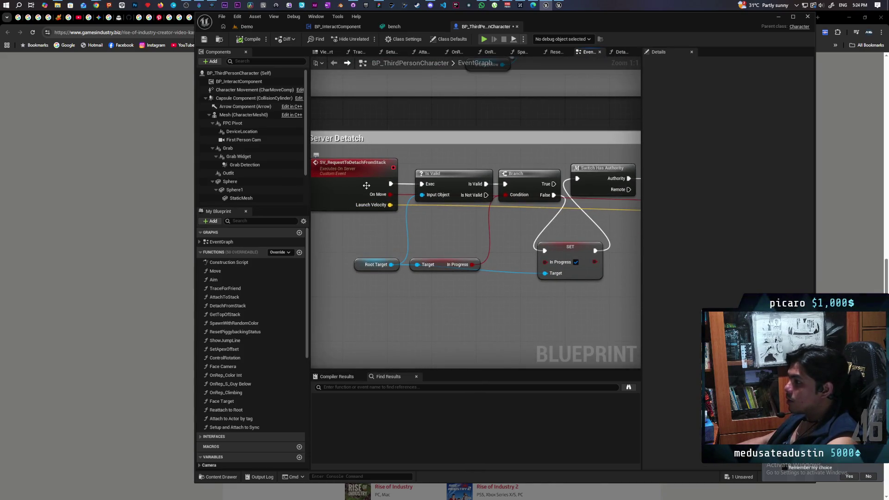
pyautogui.moveTo(366, 185); pyautogui.dragTo(95, 200)
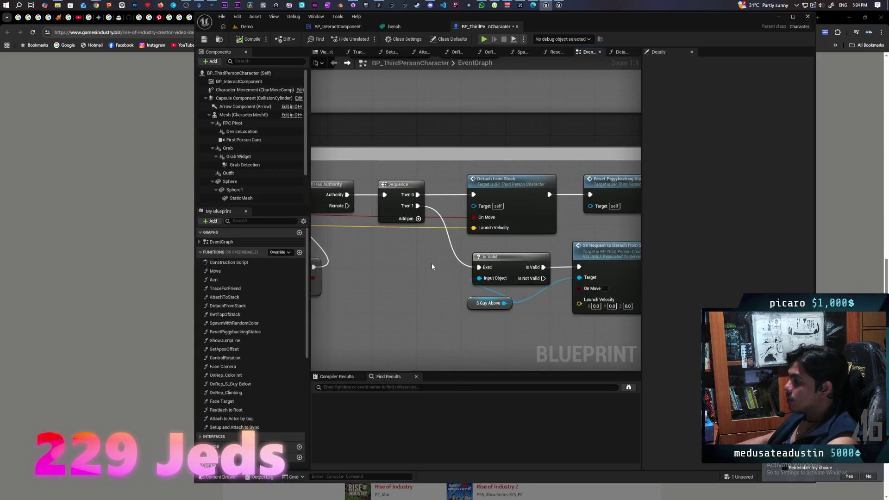
pyautogui.moveTo(432, 266)
pyautogui.mouseDown()
pyautogui.moveTo(548, 246)
pyautogui.moveTo(377, 275)
pyautogui.mouseUp()
pyautogui.click(469, 204)
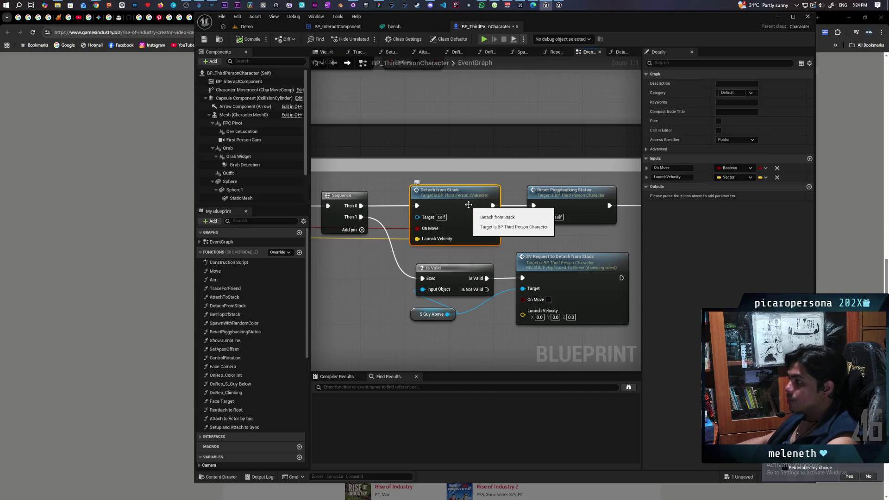
pyautogui.doubleClick(468, 205)
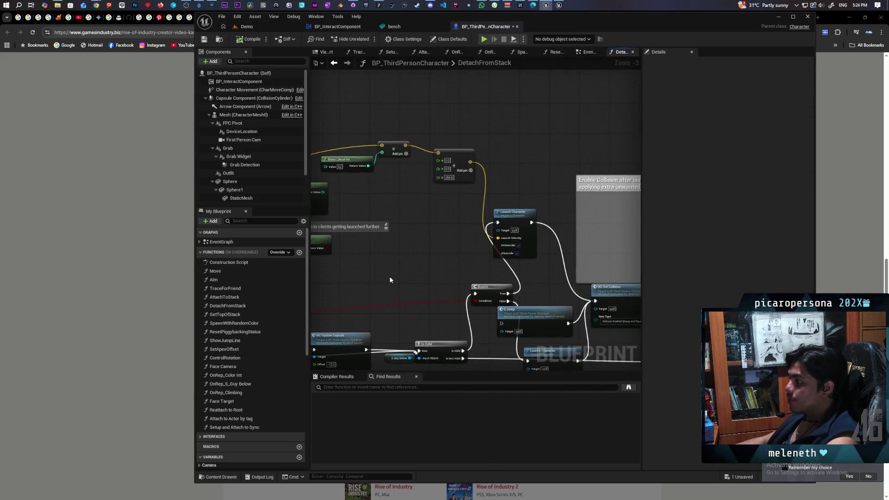
# Pan back to the start of the DetachFromStack graph and paste in a 'Hello' Print String node
pyautogui.moveTo(390, 280)
pyautogui.mouseDown()
pyautogui.moveTo(455, 193)
pyautogui.moveTo(414, 234)
pyautogui.moveTo(401, 182)
pyautogui.mouseUp()
pyautogui.scroll(1, 433, 192)
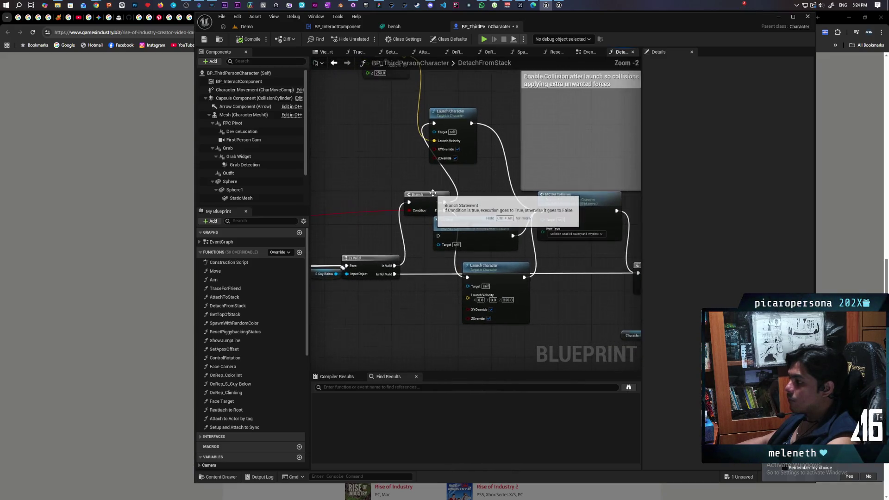
pyautogui.scroll(1, 490, 192)
pyautogui.moveTo(490, 193); pyautogui.dragTo(487, 227)
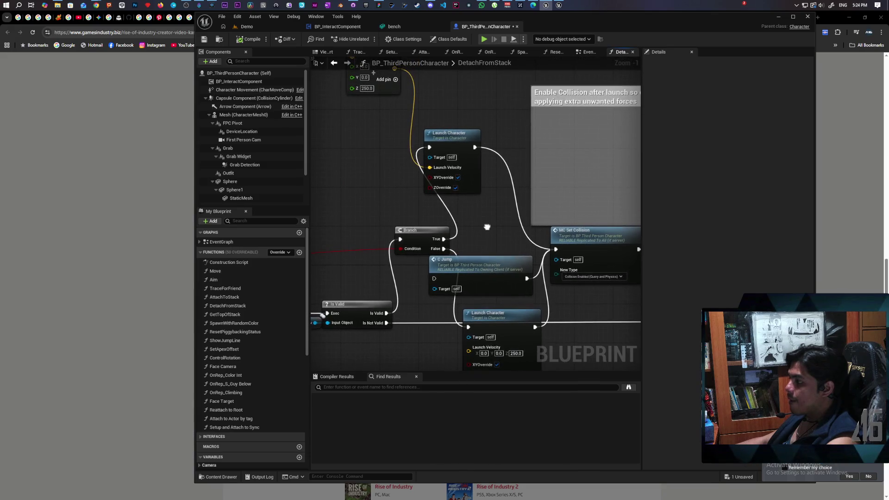
pyautogui.scroll(-4, 487, 227)
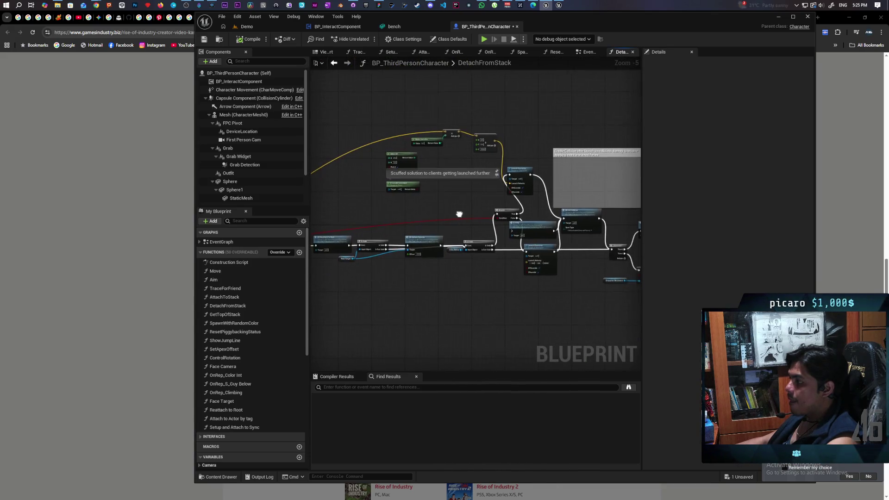
pyautogui.scroll(2, 485, 202)
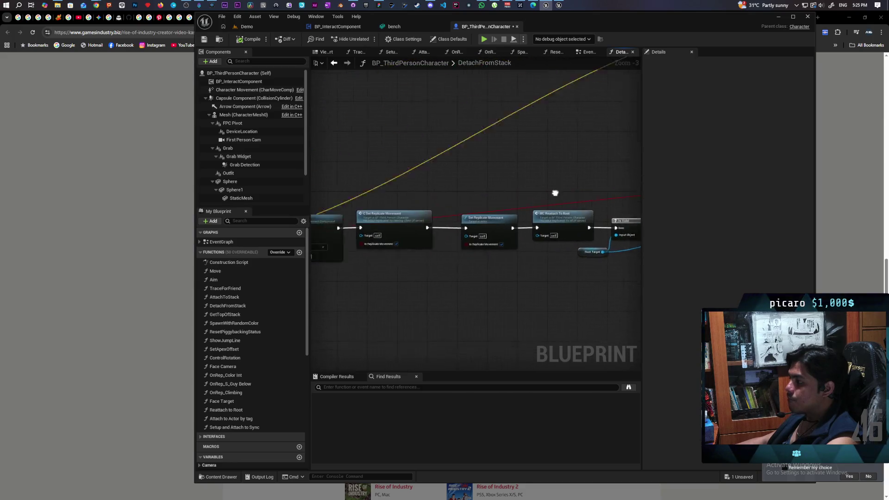
pyautogui.moveTo(555, 193)
pyautogui.mouseDown()
pyautogui.moveTo(628, 185)
pyautogui.moveTo(550, 197)
pyautogui.moveTo(542, 220)
pyautogui.moveTo(471, 213)
pyautogui.moveTo(361, 223)
pyautogui.mouseUp()
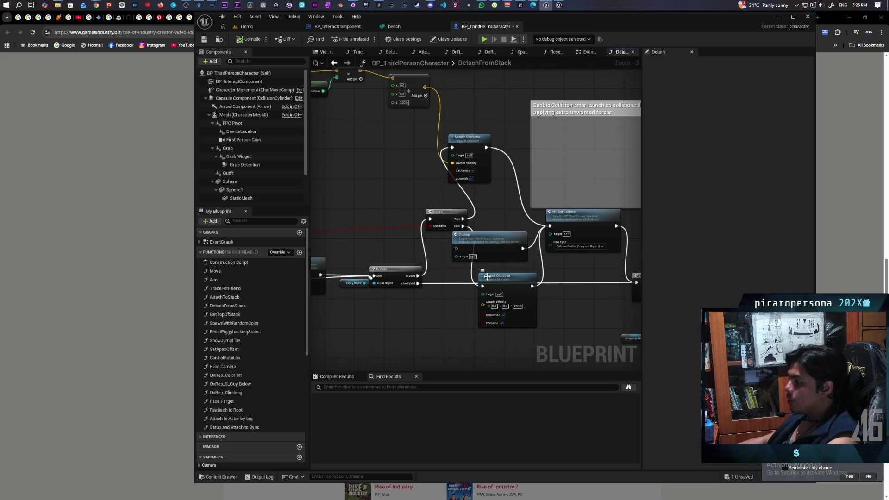
pyautogui.scroll(3, 473, 257)
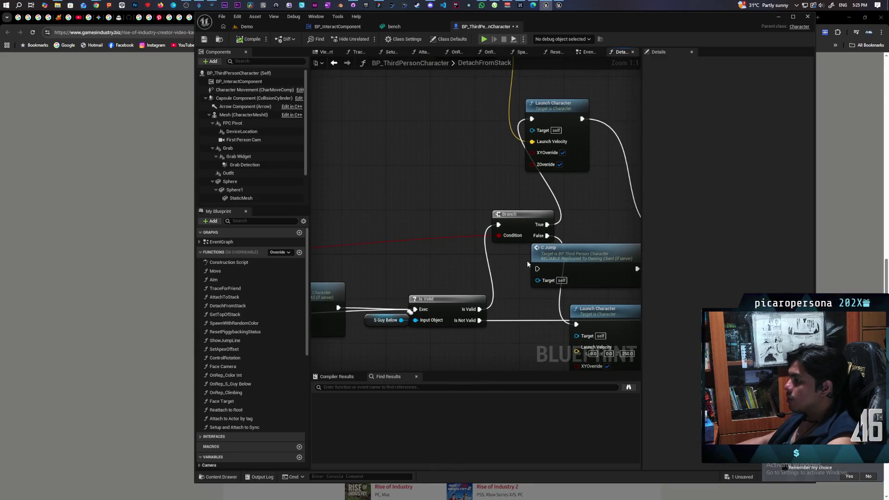
pyautogui.hotkey('ctrl', 'v')
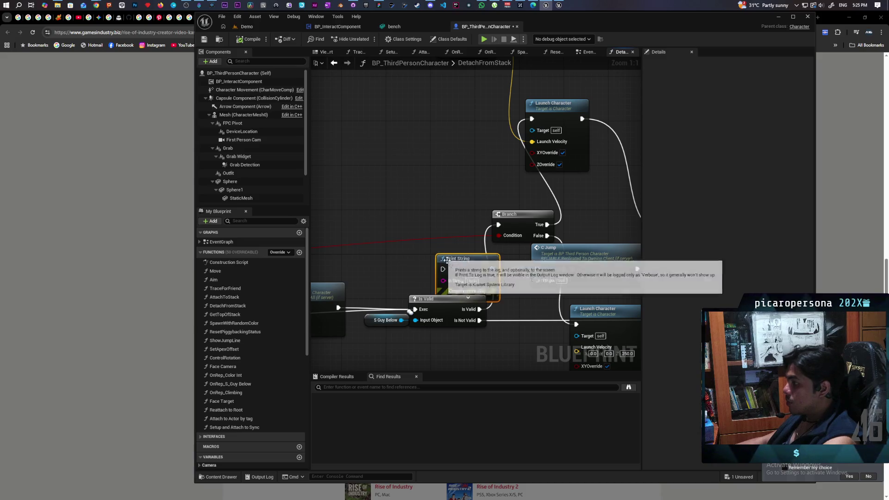
# Place Print String above Is Valid, wire in its success path, and feed it the boolean condition
pyautogui.moveTo(444, 262); pyautogui.dragTo(450, 246)
pyautogui.moveTo(483, 310); pyautogui.dragTo(452, 249)
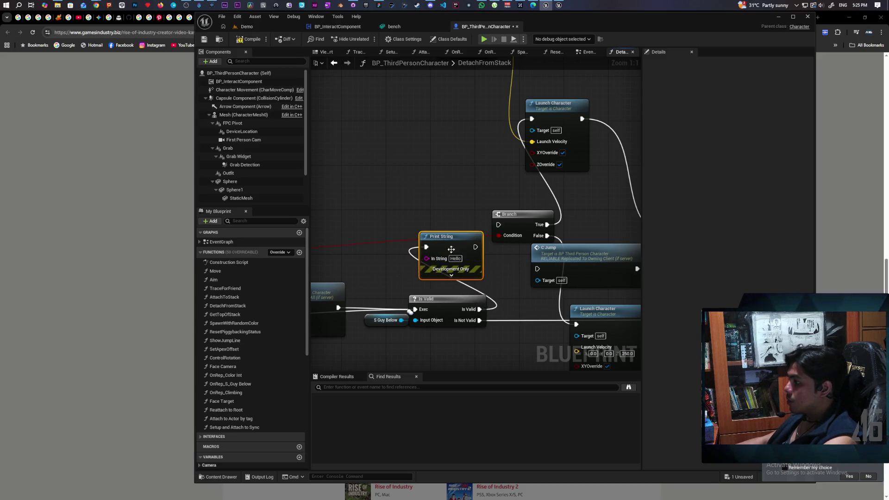
pyautogui.doubleClick(389, 240)
pyautogui.moveTo(387, 235)
pyautogui.mouseDown()
pyautogui.moveTo(427, 258)
pyautogui.moveTo(498, 224)
pyautogui.mouseUp()
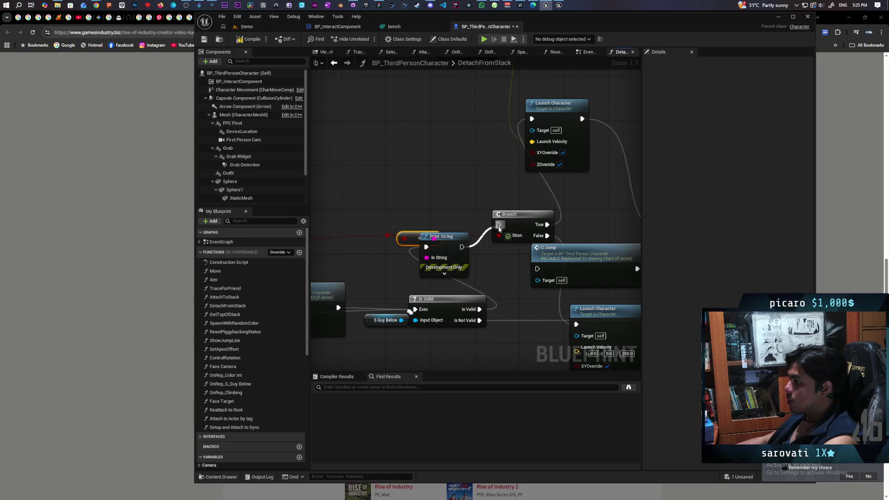
pyautogui.click(257, 26)
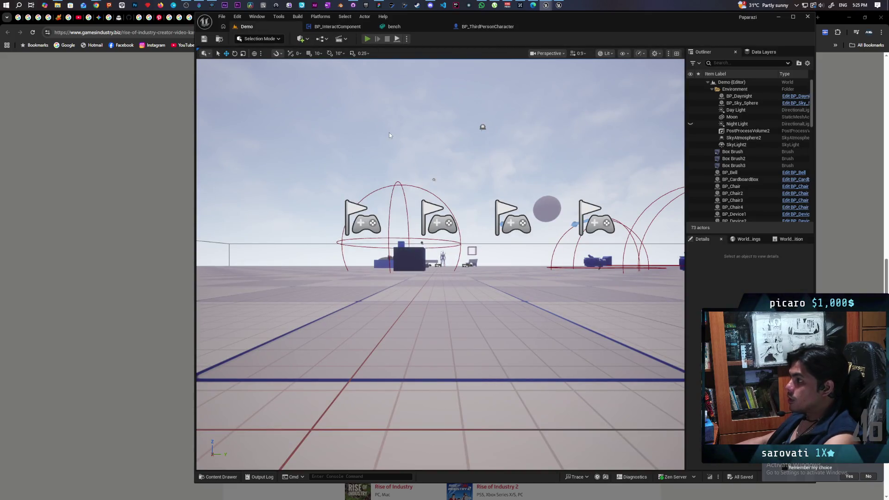
# Start a multiplayer playtest and jump the black creature onto the green one and off again
pyautogui.hotkey('alt', 'p')
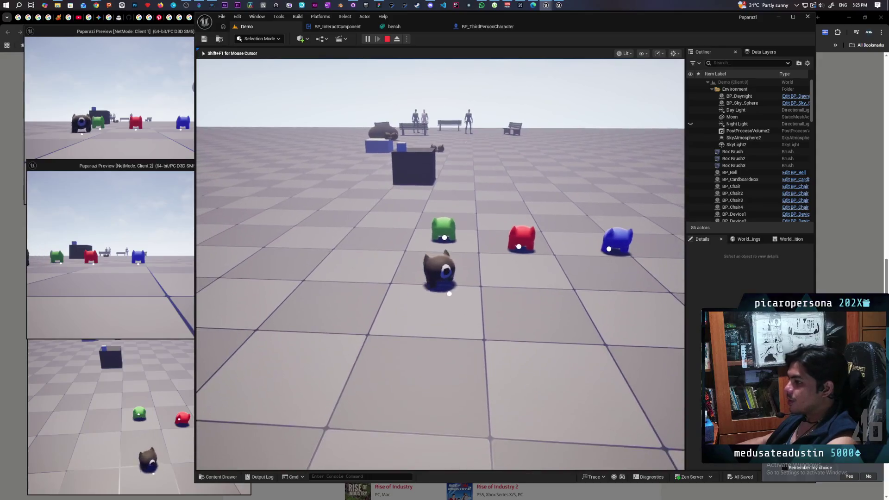
pyautogui.press('w')
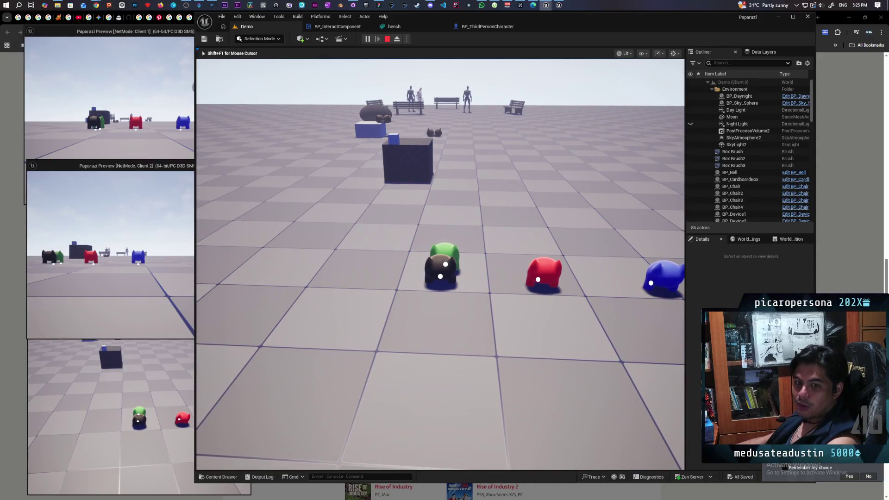
pyautogui.press('space')
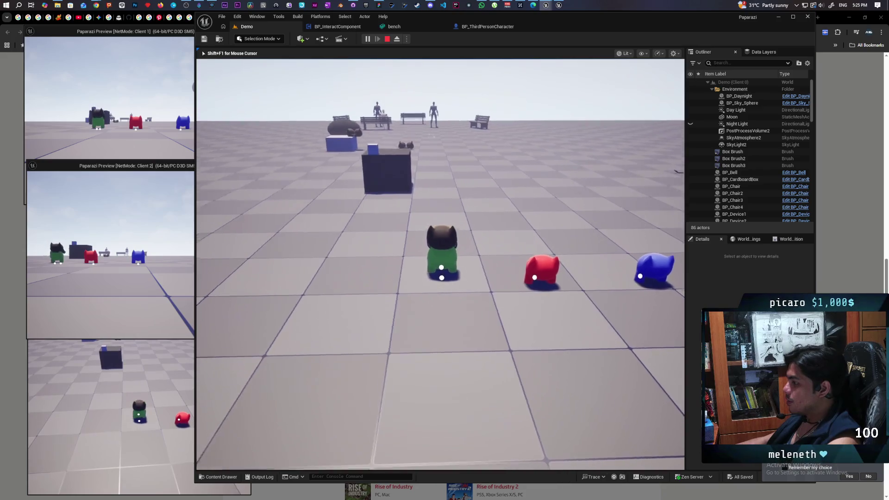
pyautogui.press('e')
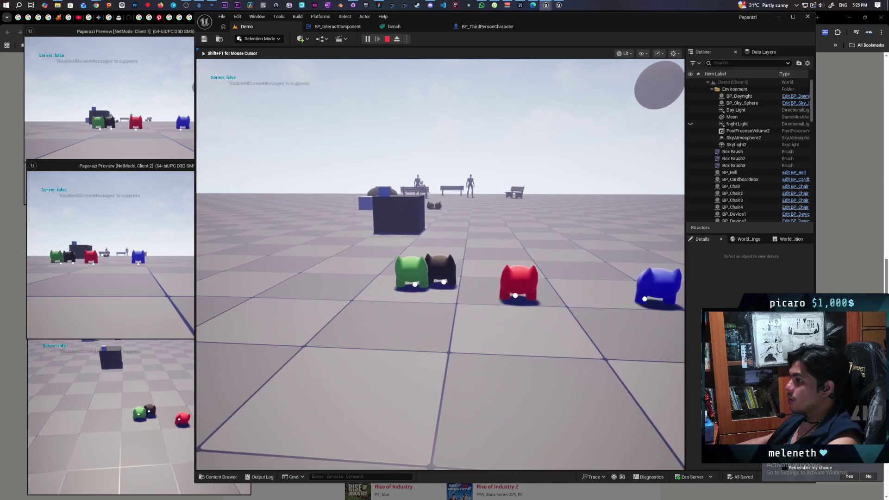
# In Client 1, repeatedly stack the red creature onto the black one and drop it off
pyautogui.hotkey('alt', 'Tab')
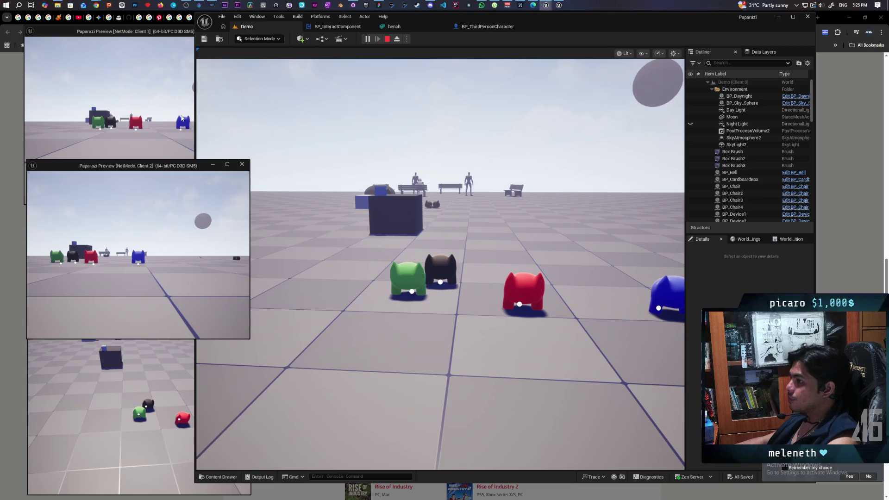
pyautogui.click(182, 121)
pyautogui.press('w')
pyautogui.press('space')
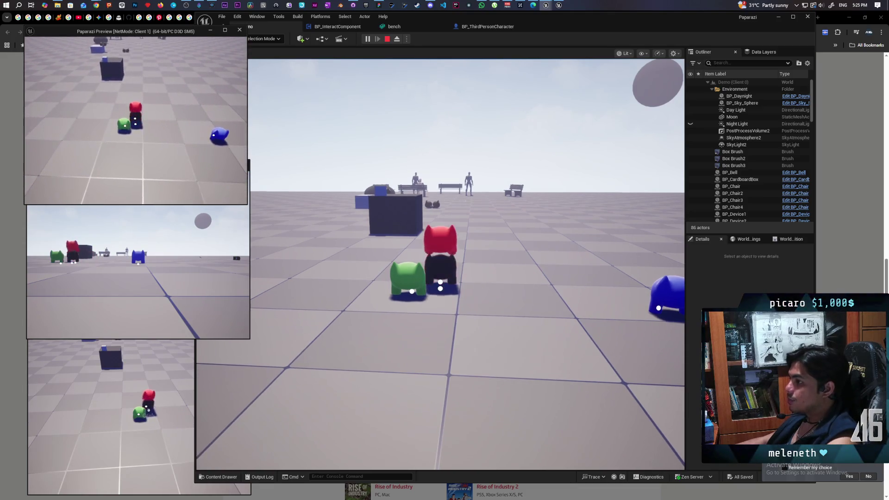
pyautogui.press('e')
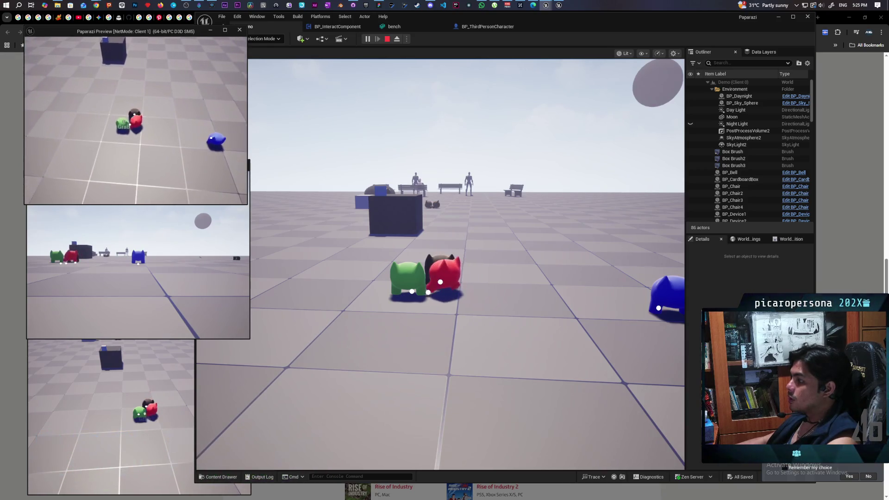
pyautogui.press('space')
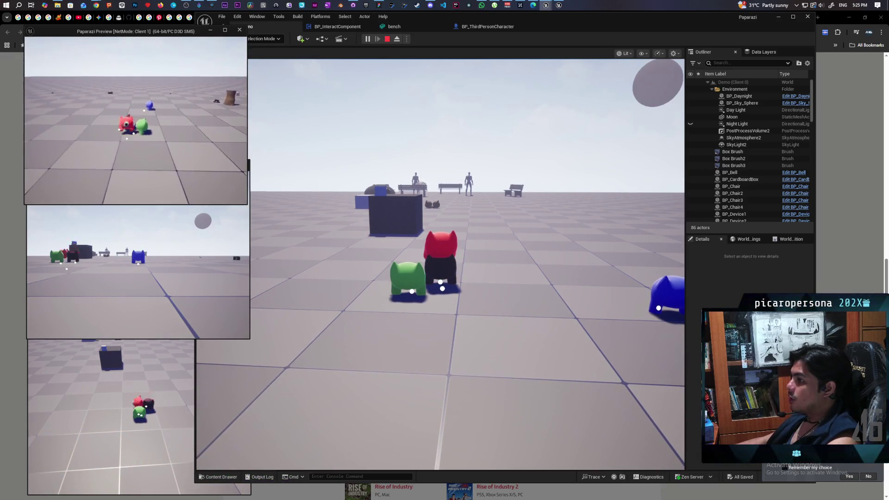
pyautogui.press('e')
pyautogui.press('f')
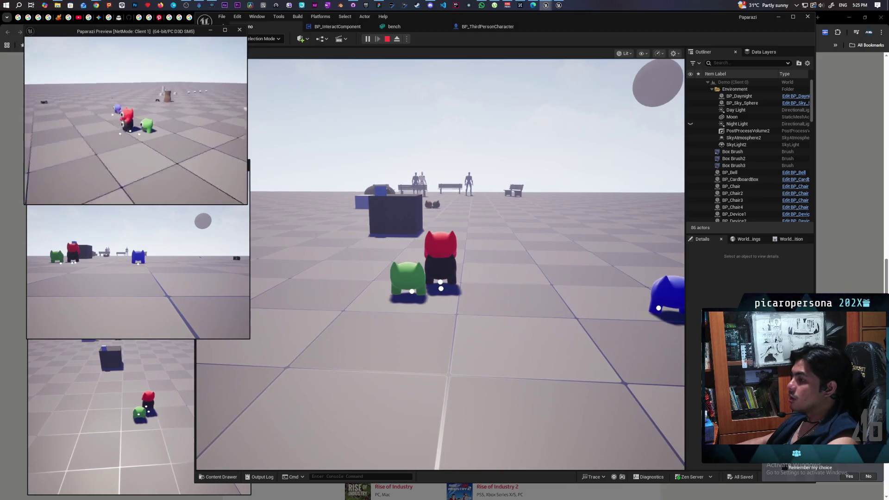
pyautogui.press('e')
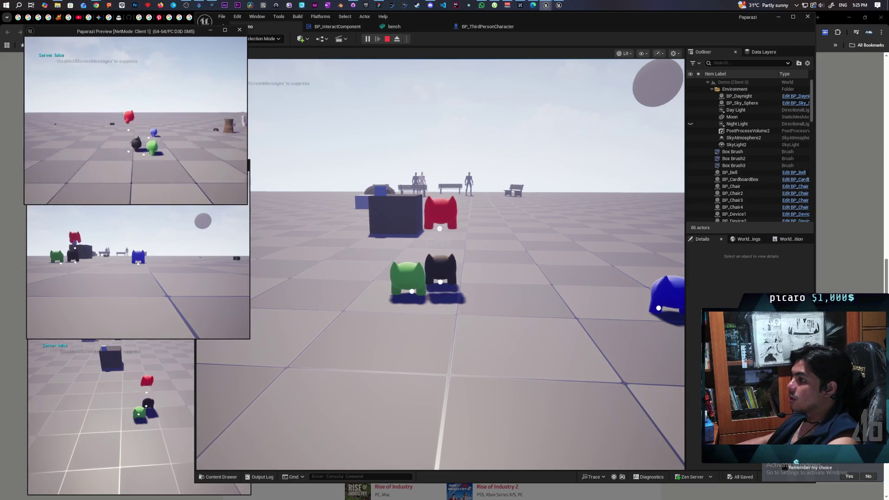
# Walk the red creature around, climb it back onto the black one, then hop off beside it
pyautogui.press('w')
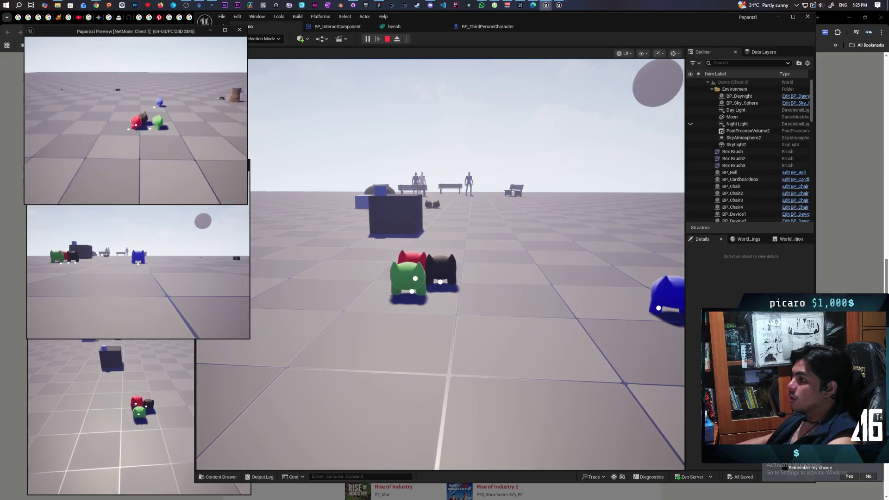
pyautogui.press('d')
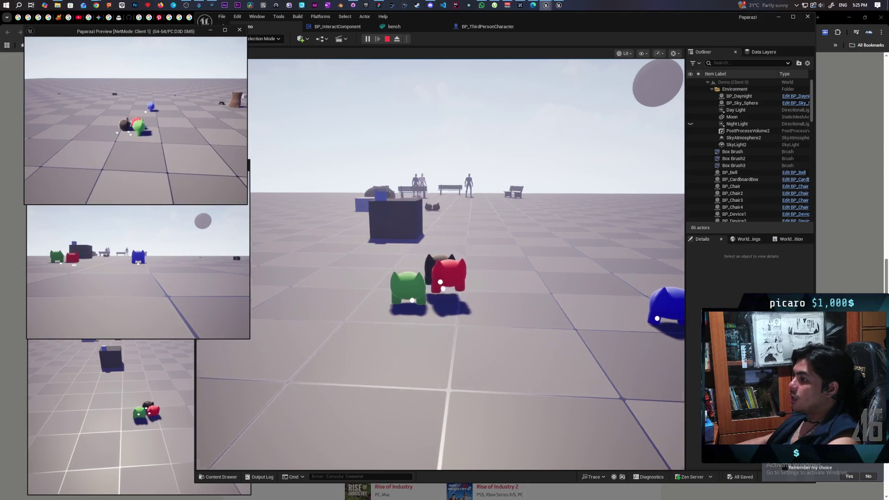
pyautogui.press('e')
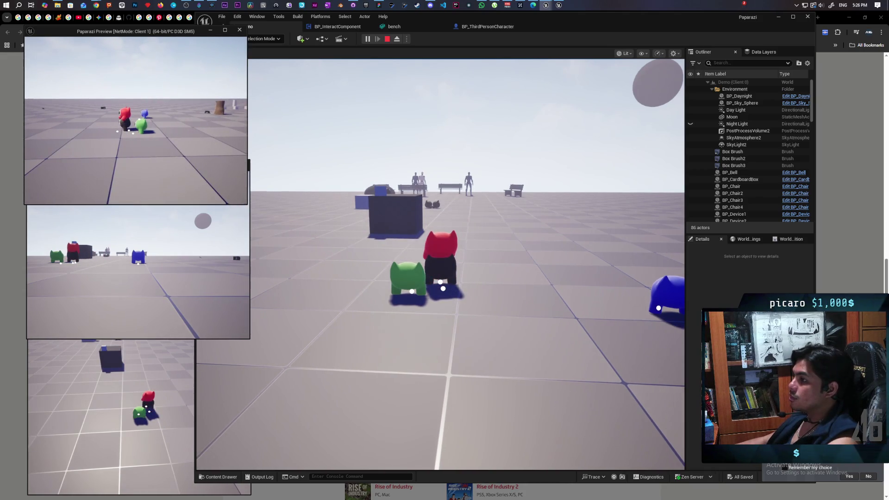
pyautogui.press('space')
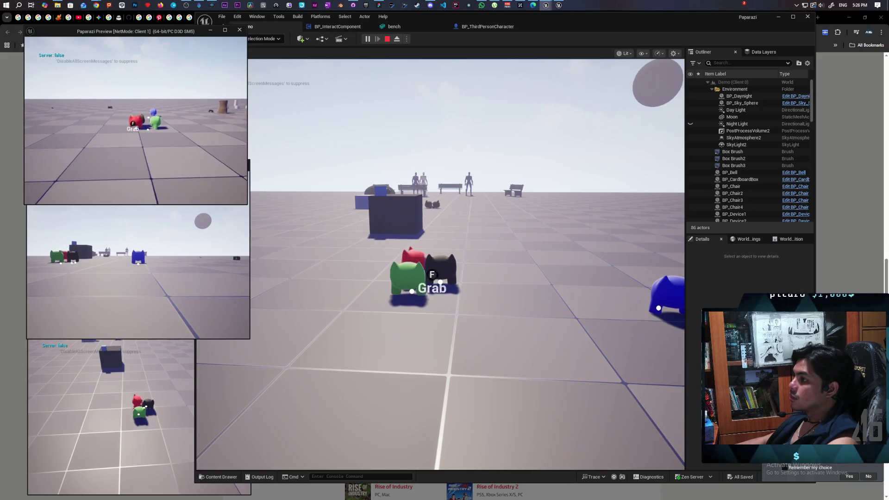
pyautogui.press('d')
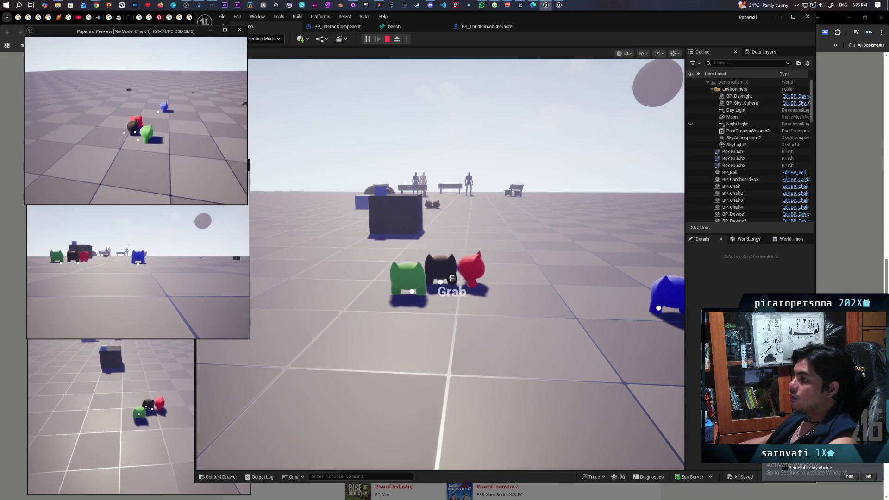
pyautogui.press('a')
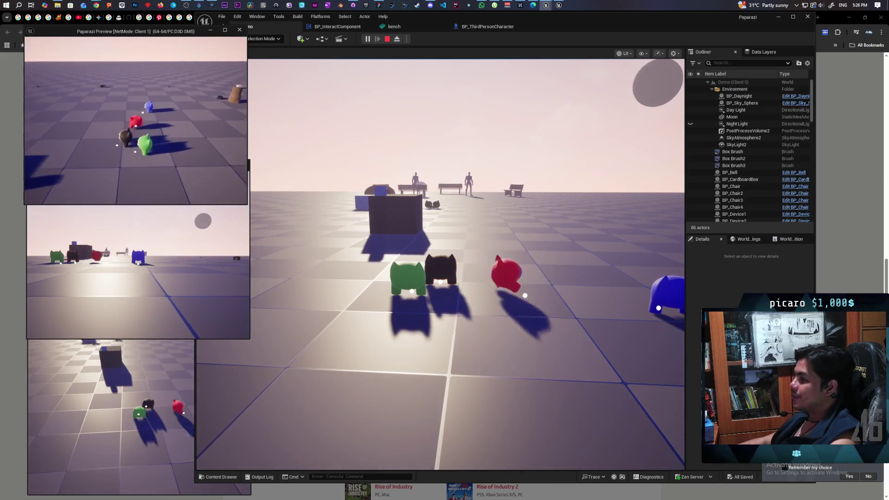
# Launch the red creature, check the Client 2 window, and stop the play session
pyautogui.press('space')
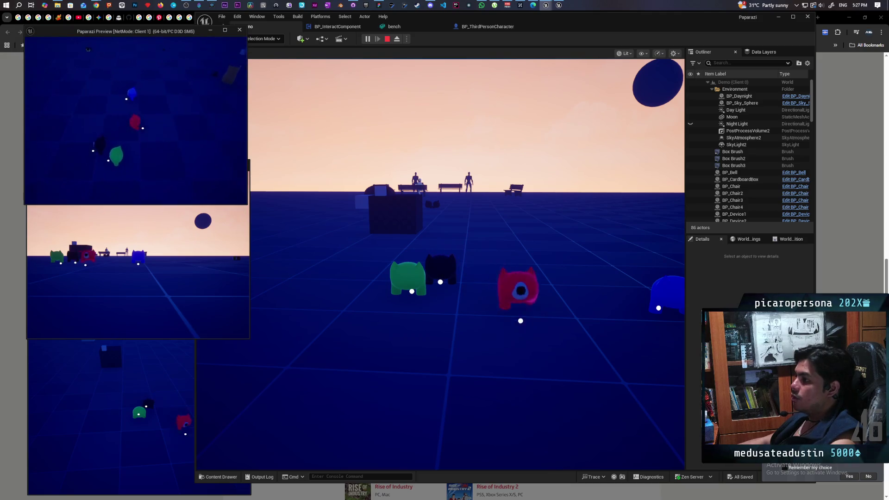
pyautogui.click(347, 192)
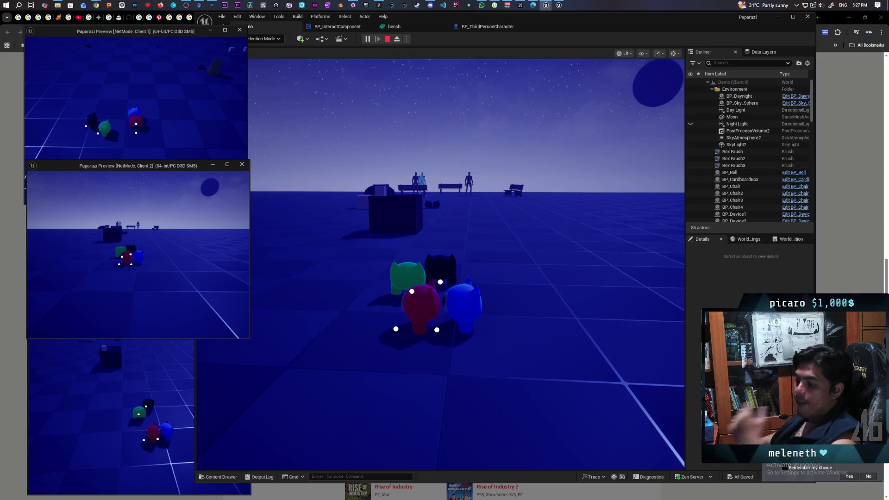
pyautogui.press('Escape')
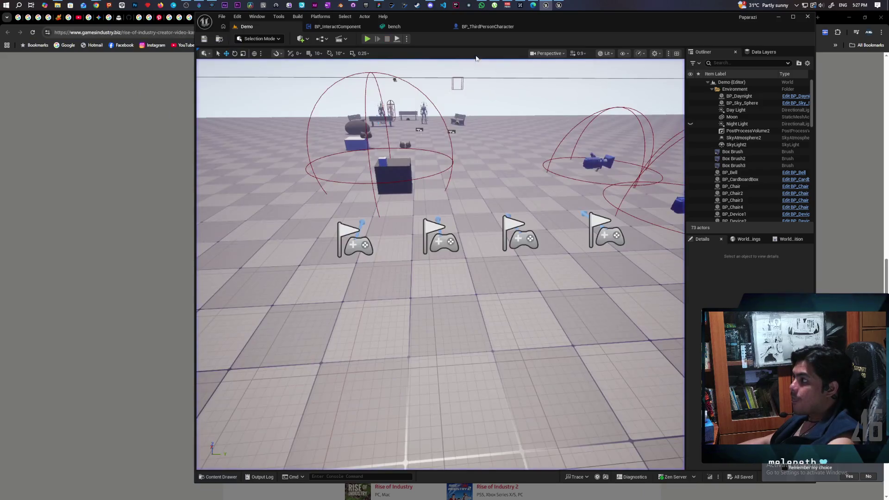
pyautogui.click(490, 27)
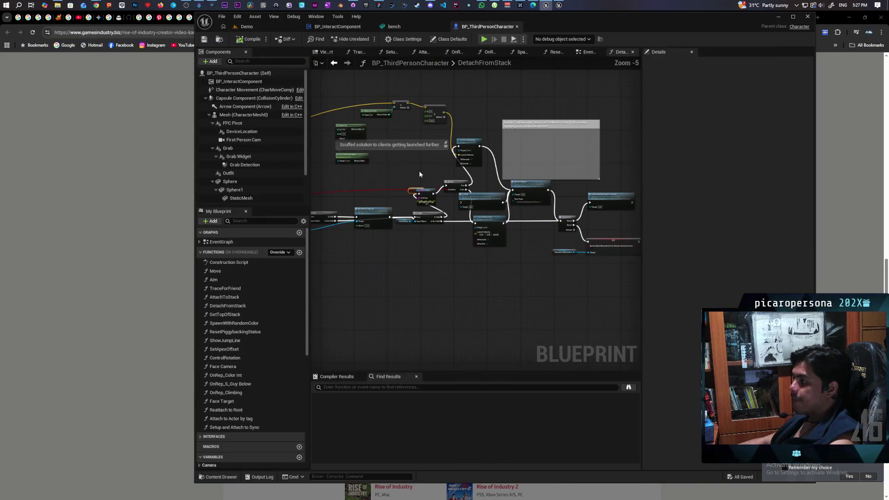
# Return to BP_ThirdPersonCharacter's EventGraph and open the DetachFromStack function from its Detach from Stack call
pyautogui.scroll(-2, 420, 174)
pyautogui.scroll(-2, 440, 180)
pyautogui.scroll(3, 444, 186)
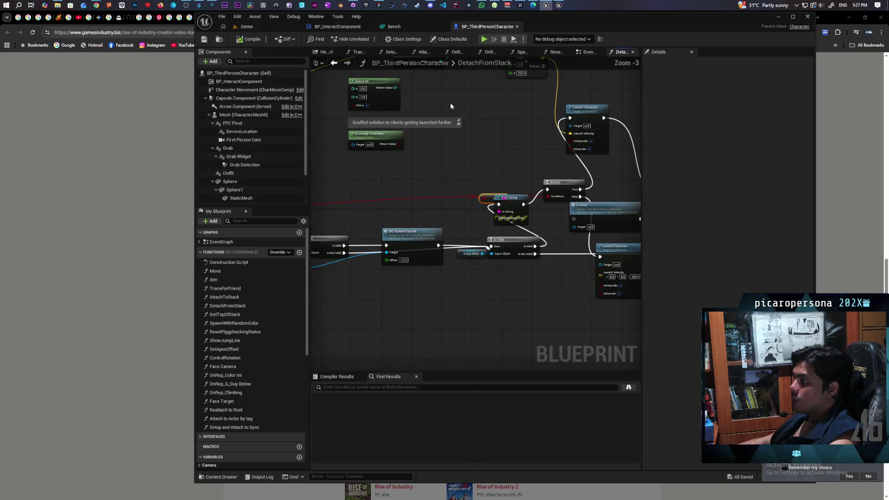
pyautogui.click(332, 64)
pyautogui.click(333, 63)
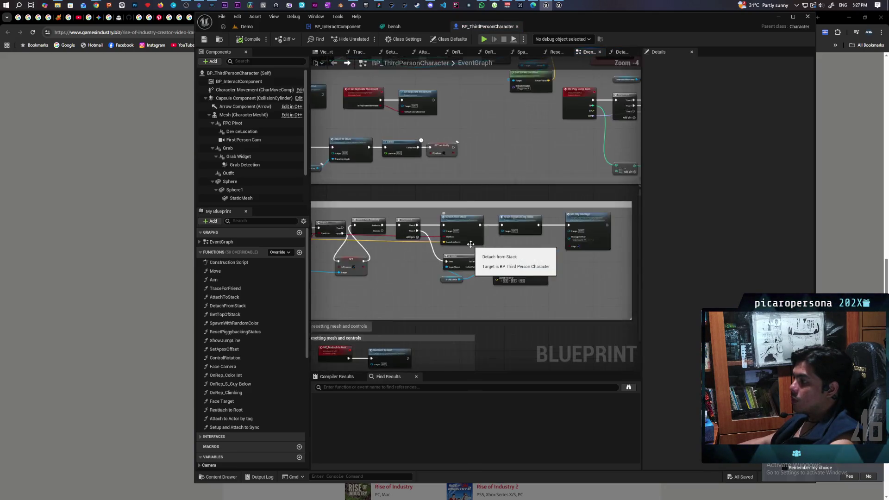
pyautogui.scroll(1, 469, 244)
pyautogui.scroll(2, 461, 173)
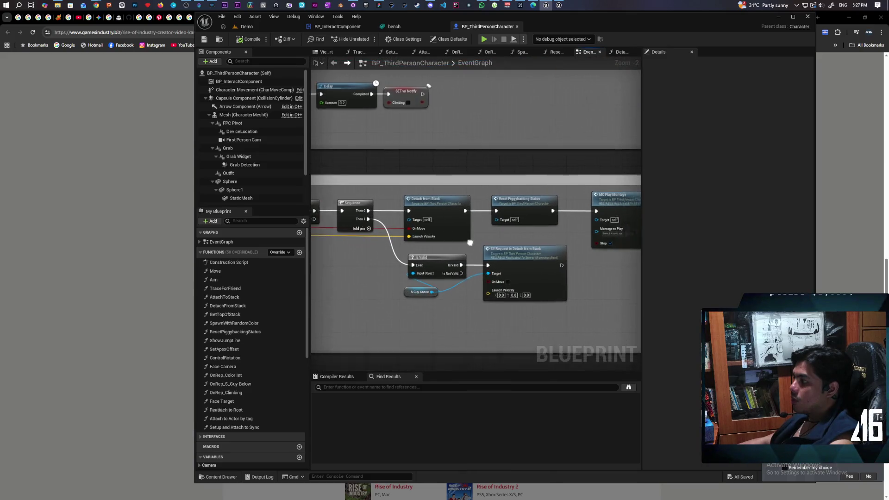
pyautogui.moveTo(460, 172)
pyautogui.mouseDown()
pyautogui.moveTo(441, 204)
pyautogui.moveTo(537, 173)
pyautogui.moveTo(519, 200)
pyautogui.moveTo(421, 265)
pyautogui.mouseUp()
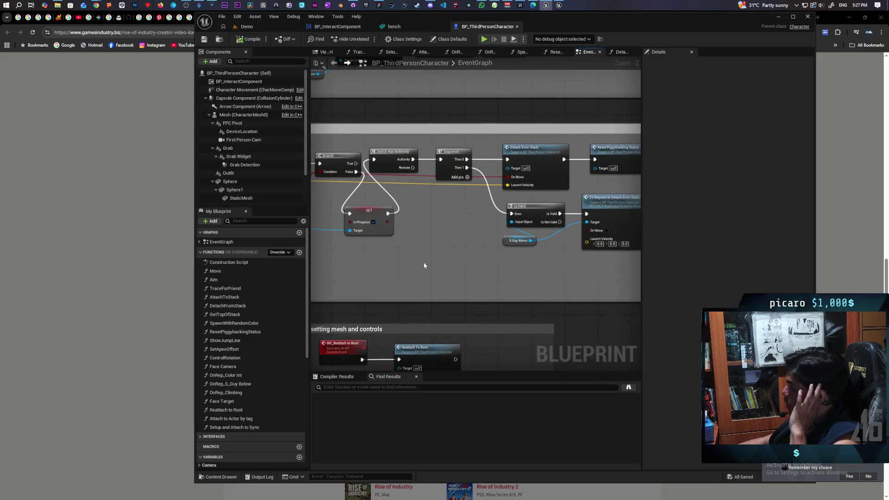
pyautogui.click(557, 181)
pyautogui.doubleClick(557, 182)
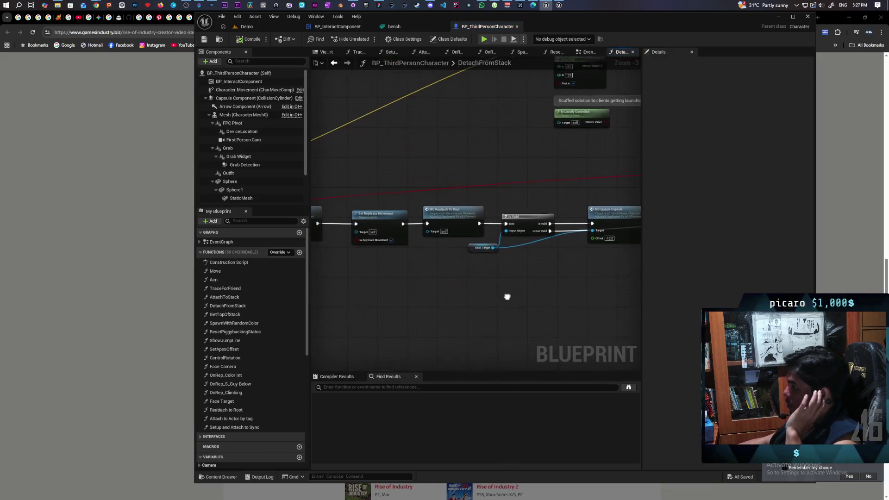
# Select the MC Reattach To Root node and pan along the surrounding node chain
pyautogui.click(467, 225)
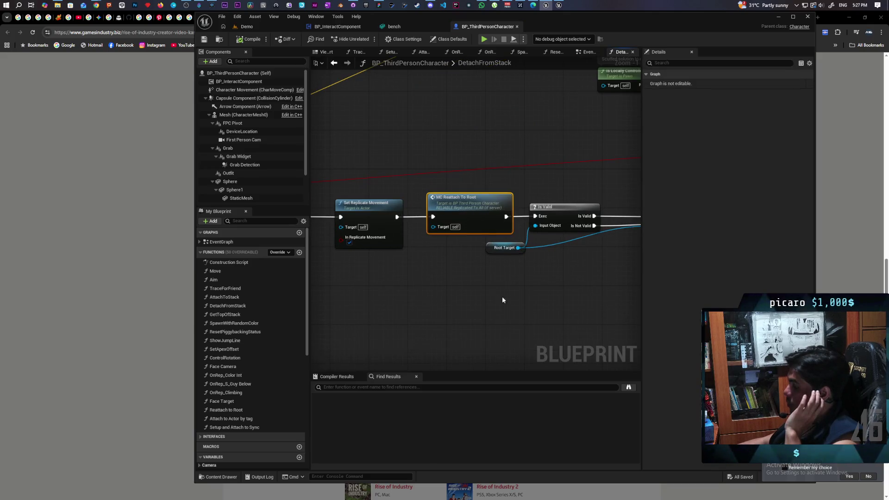
pyautogui.moveTo(551, 295); pyautogui.dragTo(454, 303)
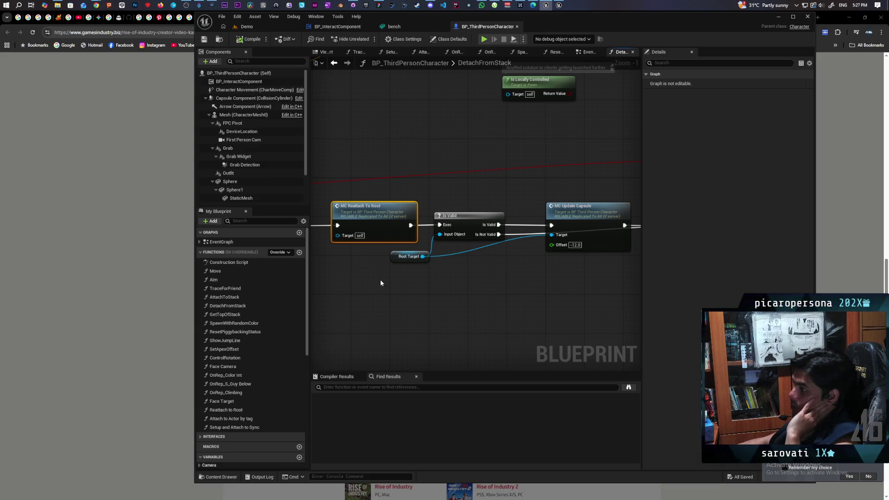
pyautogui.scroll(-4, 378, 278)
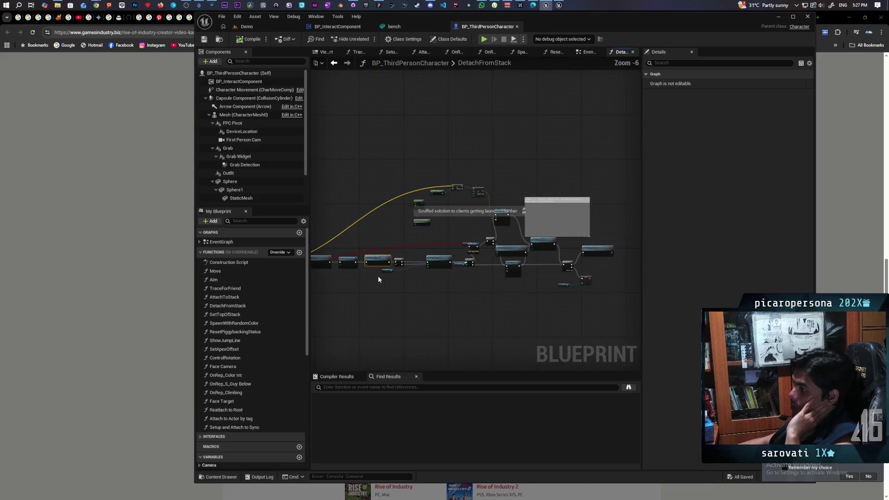
pyautogui.scroll(2, 378, 278)
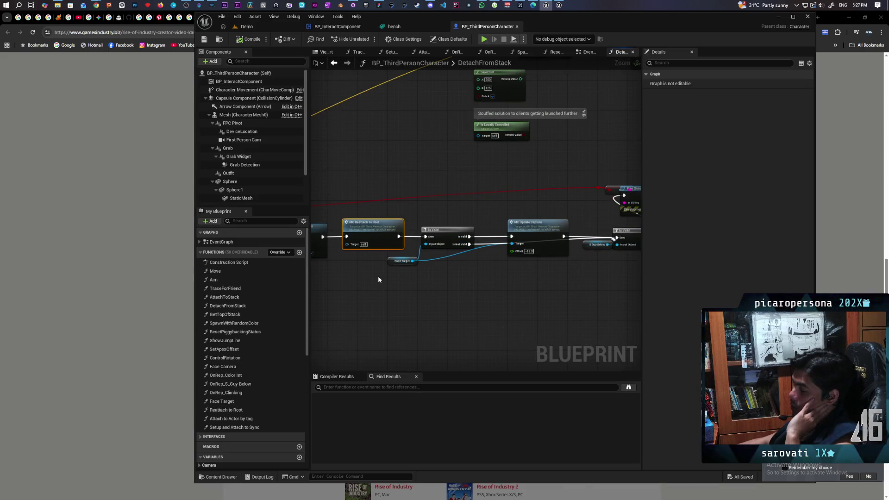
pyautogui.scroll(1, 378, 280)
pyautogui.moveTo(378, 279)
pyautogui.mouseDown()
pyautogui.moveTo(595, 284)
pyautogui.moveTo(548, 297)
pyautogui.moveTo(496, 290)
pyautogui.mouseUp()
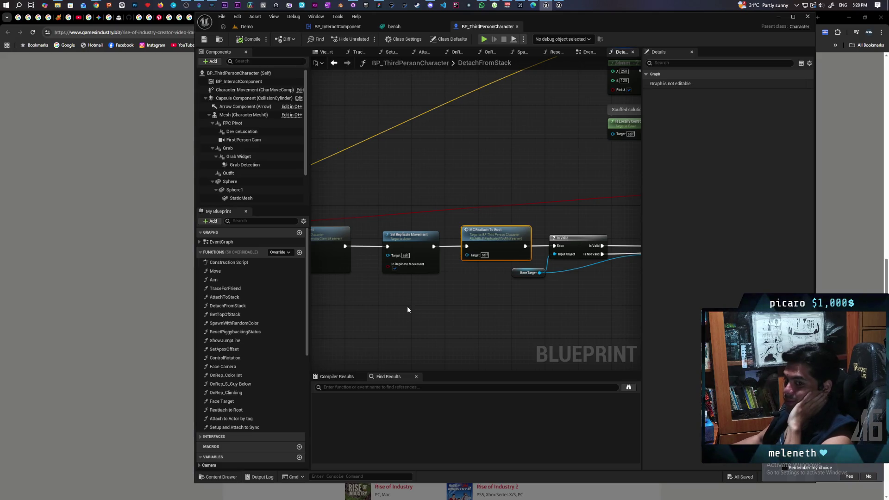
pyautogui.moveTo(496, 313)
pyautogui.mouseDown()
pyautogui.moveTo(373, 313)
pyautogui.moveTo(473, 282)
pyautogui.moveTo(421, 268)
pyautogui.moveTo(472, 277)
pyautogui.mouseUp()
pyautogui.scroll(-3, 473, 277)
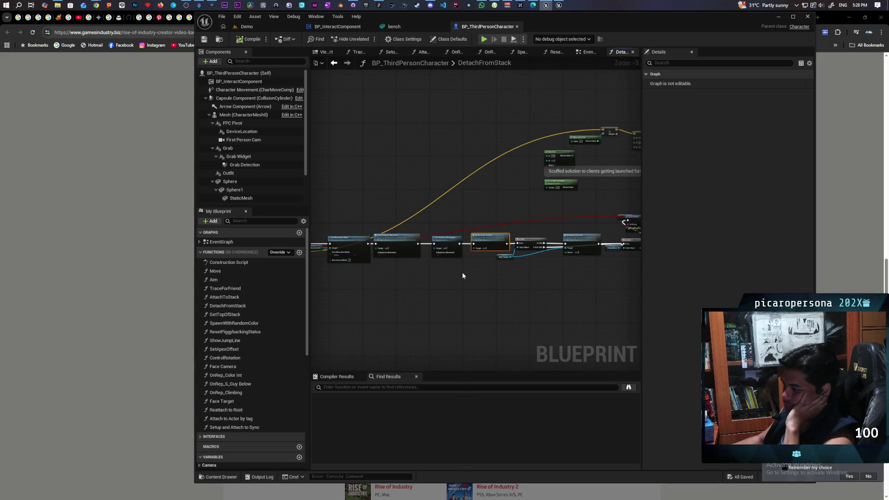
pyautogui.moveTo(432, 308)
pyautogui.mouseDown()
pyautogui.moveTo(572, 309)
pyautogui.moveTo(458, 304)
pyautogui.mouseUp()
pyautogui.scroll(2, 457, 304)
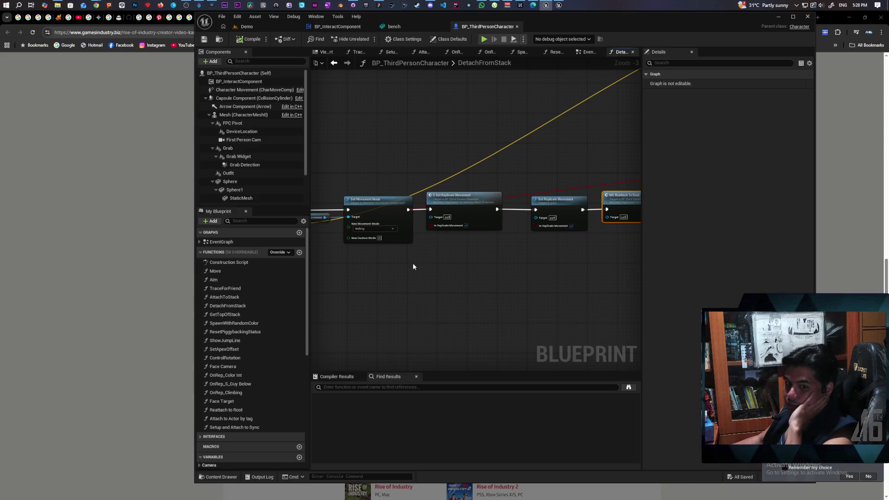
pyautogui.moveTo(413, 267); pyautogui.dragTo(516, 304)
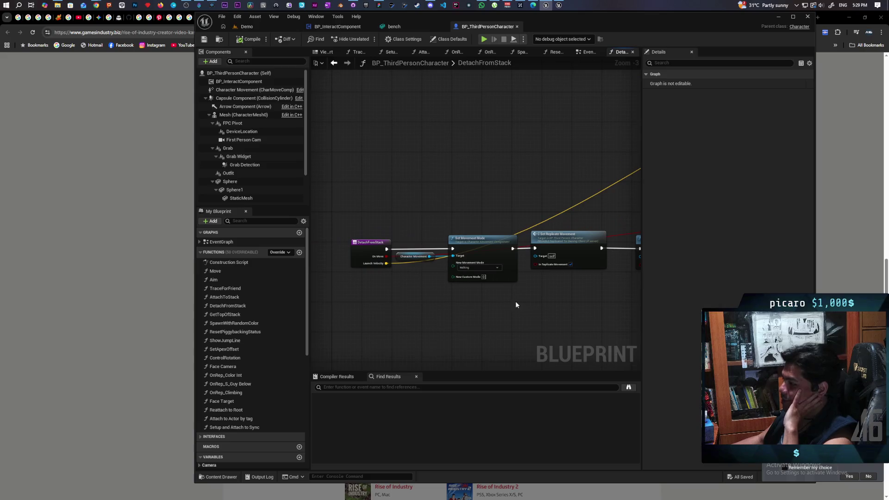
pyautogui.scroll(3, 437, 294)
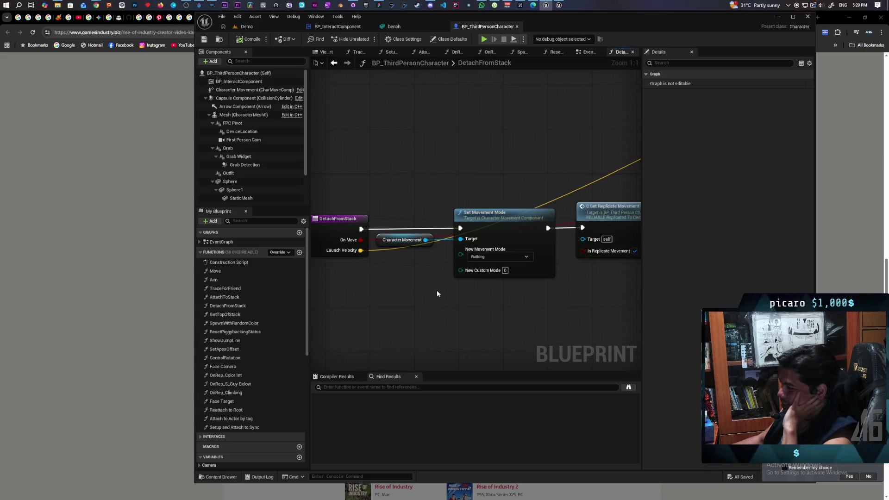
pyautogui.moveTo(395, 195)
pyautogui.mouseDown()
pyautogui.moveTo(516, 334)
pyautogui.moveTo(390, 334)
pyautogui.mouseUp()
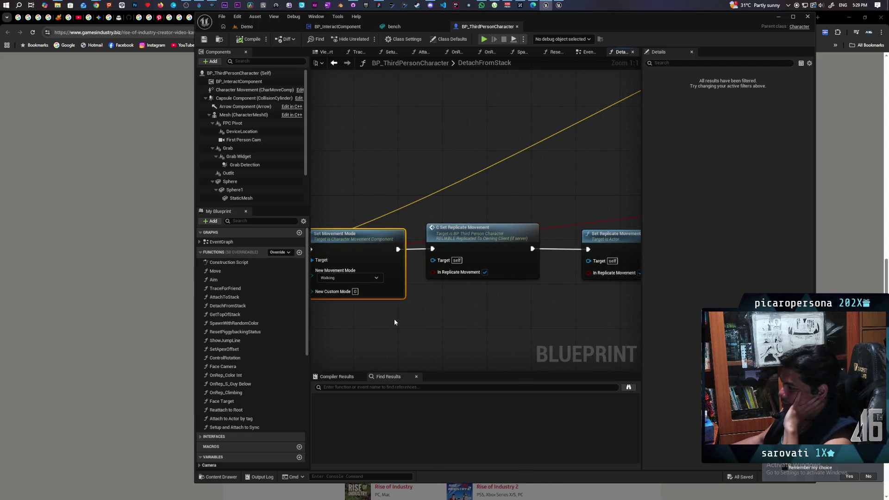
pyautogui.moveTo(424, 315); pyautogui.dragTo(558, 310)
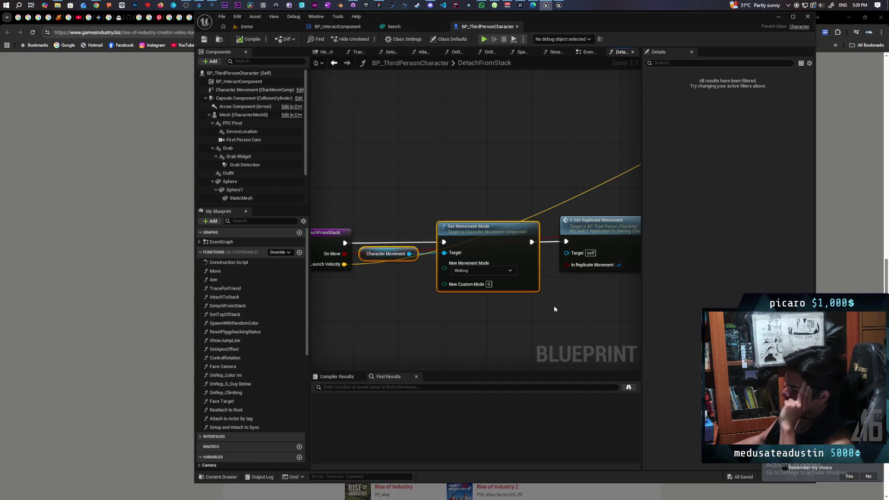
pyautogui.scroll(-2, 573, 304)
pyautogui.moveTo(596, 296)
pyautogui.mouseDown()
pyautogui.moveTo(519, 254)
pyautogui.moveTo(463, 294)
pyautogui.mouseUp()
pyautogui.moveTo(516, 272)
pyautogui.mouseDown()
pyautogui.moveTo(387, 278)
pyautogui.moveTo(447, 303)
pyautogui.mouseUp()
pyautogui.moveTo(504, 310)
pyautogui.mouseDown()
pyautogui.moveTo(458, 301)
pyautogui.moveTo(425, 316)
pyautogui.mouseUp()
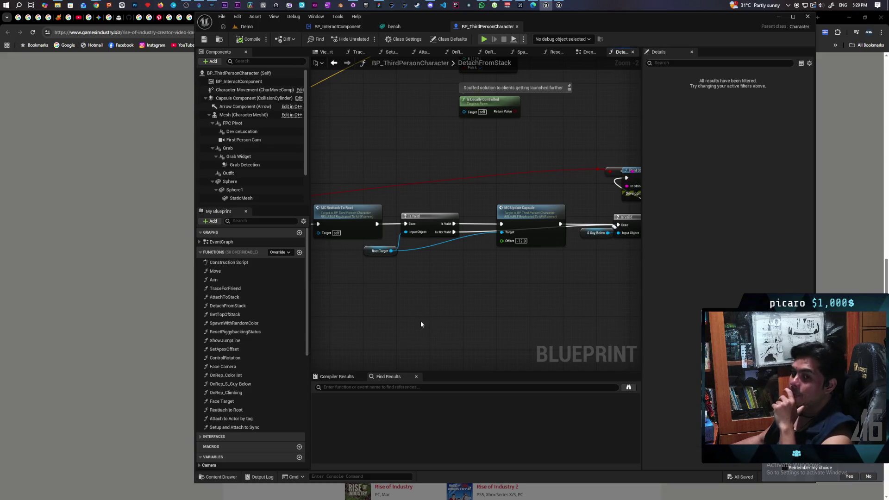
pyautogui.moveTo(418, 323); pyautogui.dragTo(487, 347)
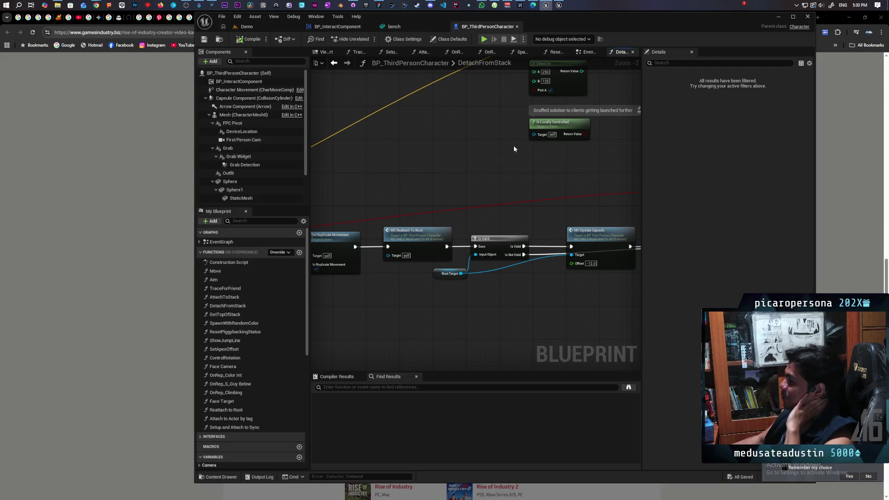
pyautogui.scroll(-7, 514, 146)
pyautogui.scroll(4, 435, 223)
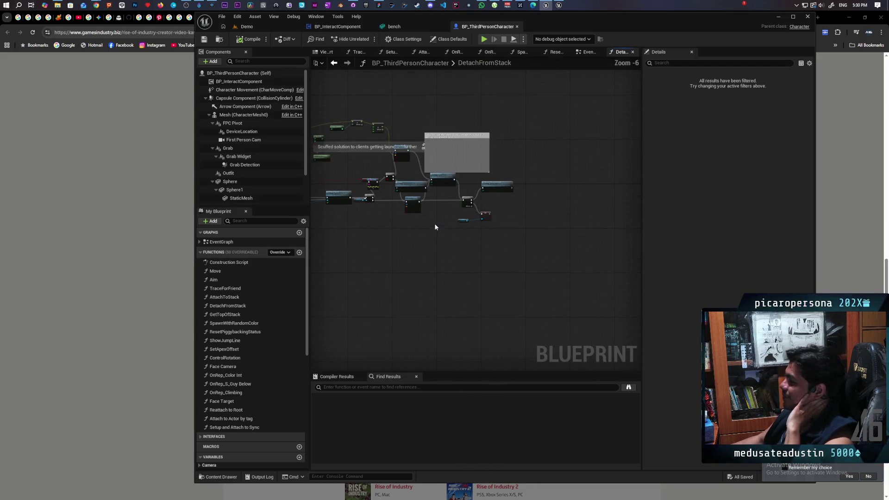
pyautogui.moveTo(432, 218)
pyautogui.mouseDown()
pyautogui.moveTo(537, 236)
pyautogui.moveTo(617, 236)
pyautogui.moveTo(511, 254)
pyautogui.moveTo(598, 251)
pyautogui.mouseUp()
pyautogui.scroll(3, 521, 227)
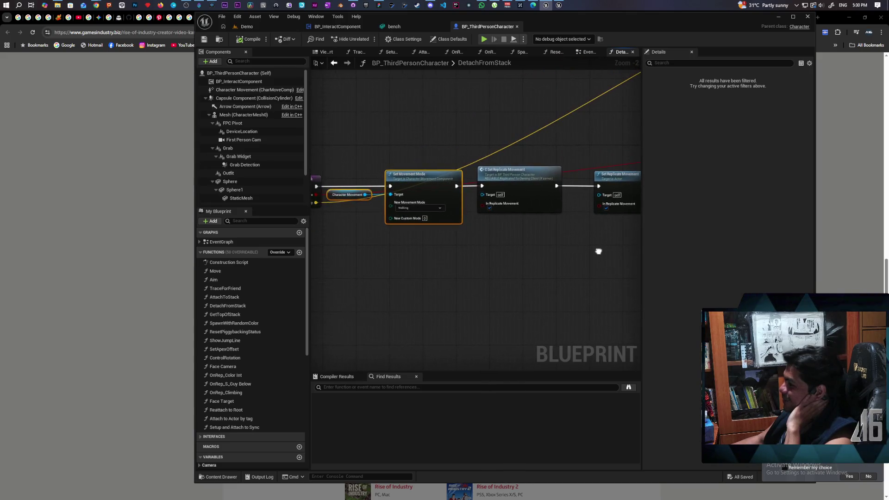
pyautogui.rightClick(480, 266)
pyautogui.click(453, 263)
pyautogui.click(422, 256)
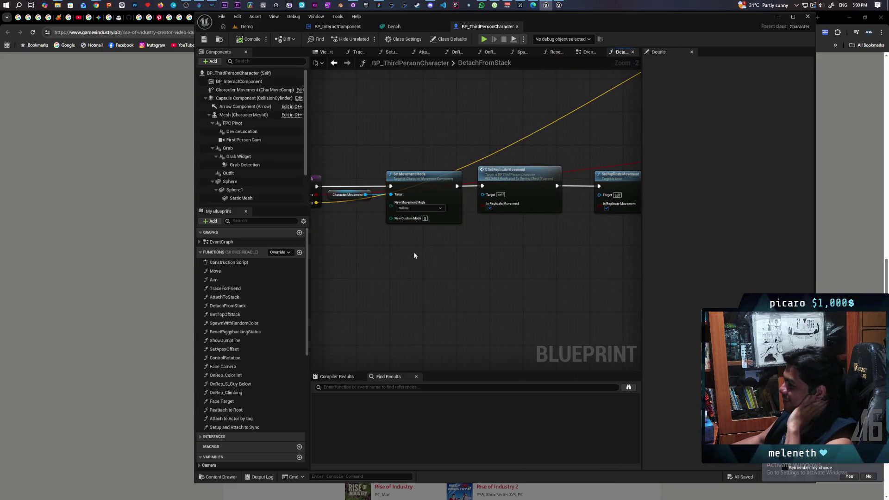
# Maximize the editor, widen the graph area past the Details panel, and bring the node chain into view
pyautogui.doubleClick(603, 16)
pyautogui.moveTo(641, 223)
pyautogui.mouseDown()
pyautogui.moveTo(817, 233)
pyautogui.moveTo(809, 236)
pyautogui.mouseUp()
pyautogui.scroll(-3, 601, 263)
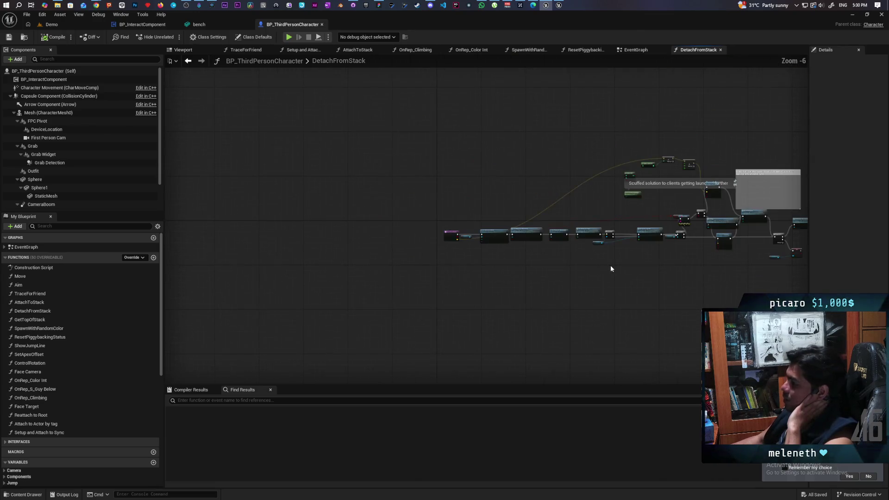
pyautogui.scroll(3, 609, 265)
pyautogui.scroll(-3, 576, 291)
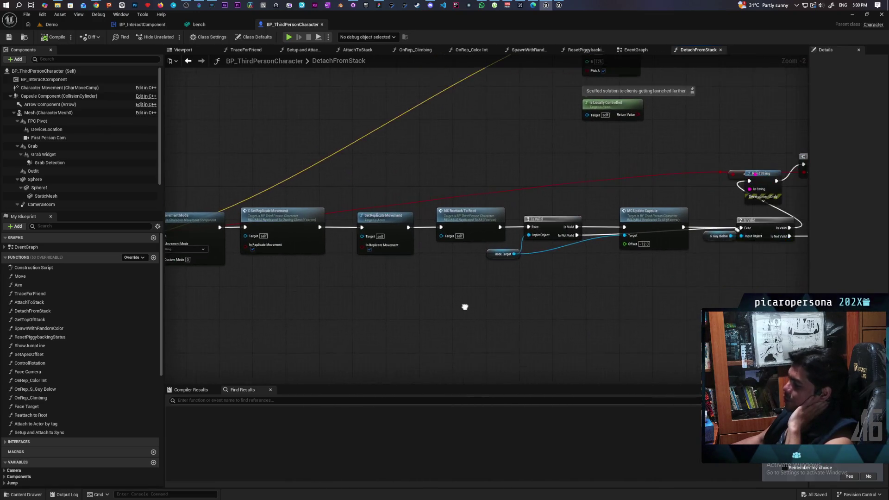
pyautogui.scroll(2, 538, 301)
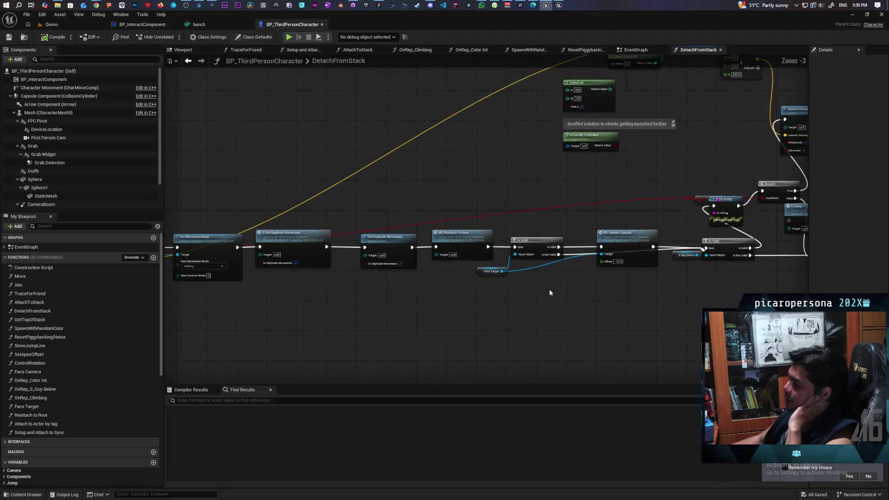
pyautogui.scroll(2, 524, 315)
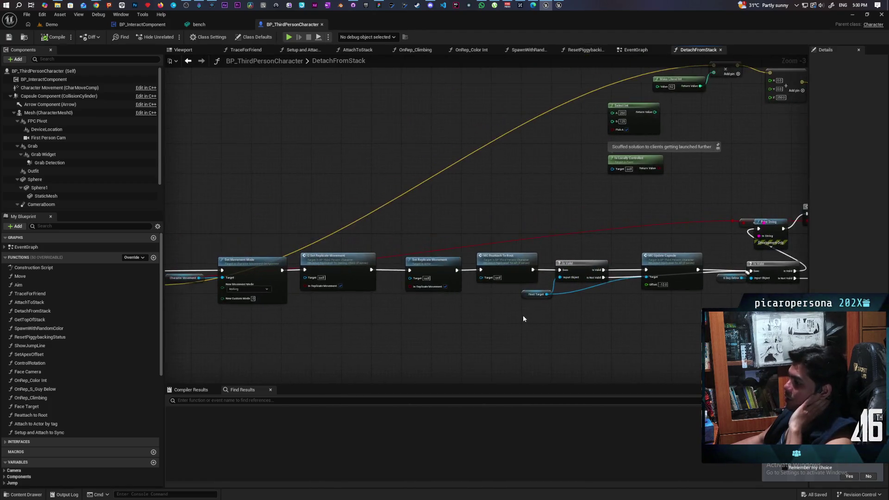
pyautogui.moveTo(525, 320)
pyautogui.mouseDown()
pyautogui.moveTo(474, 311)
pyautogui.moveTo(596, 327)
pyautogui.moveTo(502, 341)
pyautogui.moveTo(419, 327)
pyautogui.mouseUp()
# Step through Set Replicate Movement, MC Reattach To Root, MC Update Capsule, Launch Character and Print String nodes
pyautogui.click(435, 251)
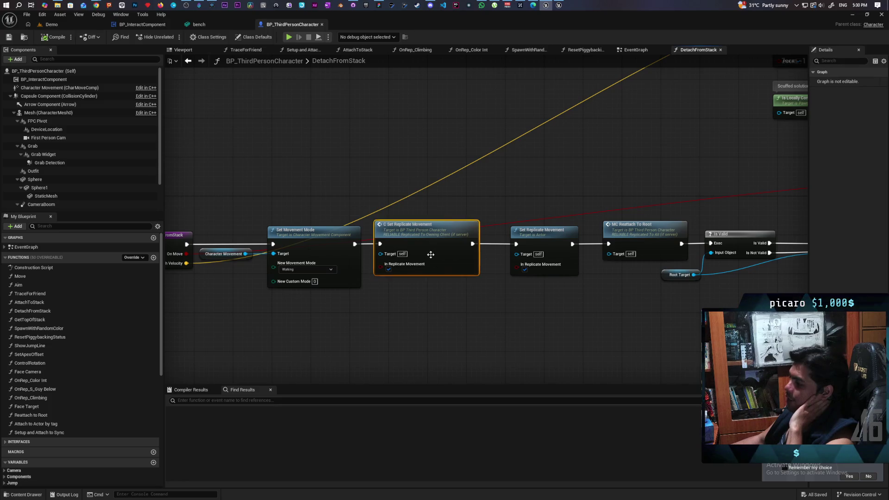
pyautogui.moveTo(598, 324); pyautogui.dragTo(479, 299)
pyautogui.click(518, 207)
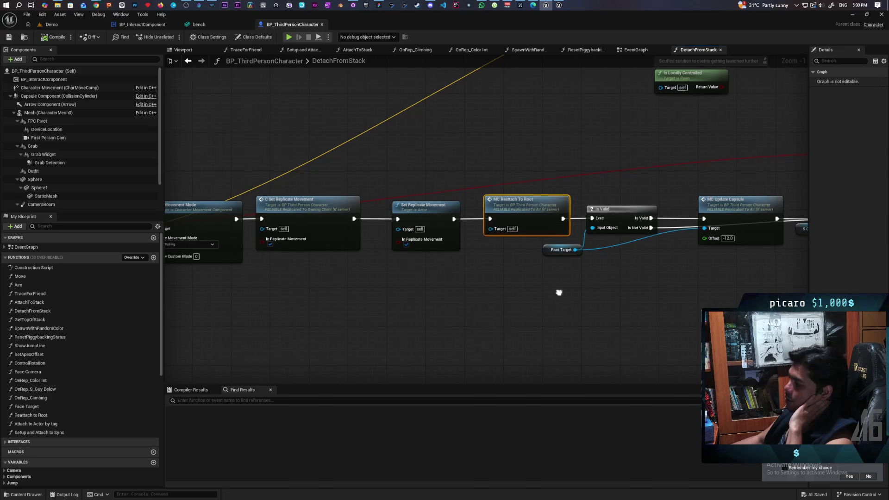
pyautogui.moveTo(558, 294); pyautogui.dragTo(388, 299)
pyautogui.click(574, 238)
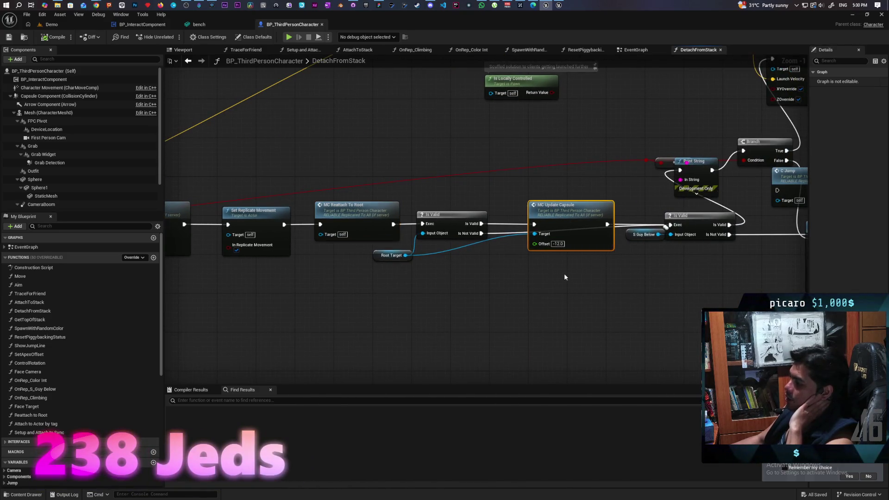
pyautogui.moveTo(596, 279)
pyautogui.mouseDown()
pyautogui.moveTo(308, 338)
pyautogui.moveTo(384, 246)
pyautogui.moveTo(350, 93)
pyautogui.mouseUp()
pyautogui.click(528, 195)
pyautogui.moveTo(434, 199)
pyautogui.mouseDown()
pyautogui.moveTo(477, 259)
pyautogui.moveTo(473, 179)
pyautogui.mouseUp()
pyautogui.click(419, 188)
# Delete the Print String node and nudge the reroute node slightly down
pyautogui.click(393, 219)
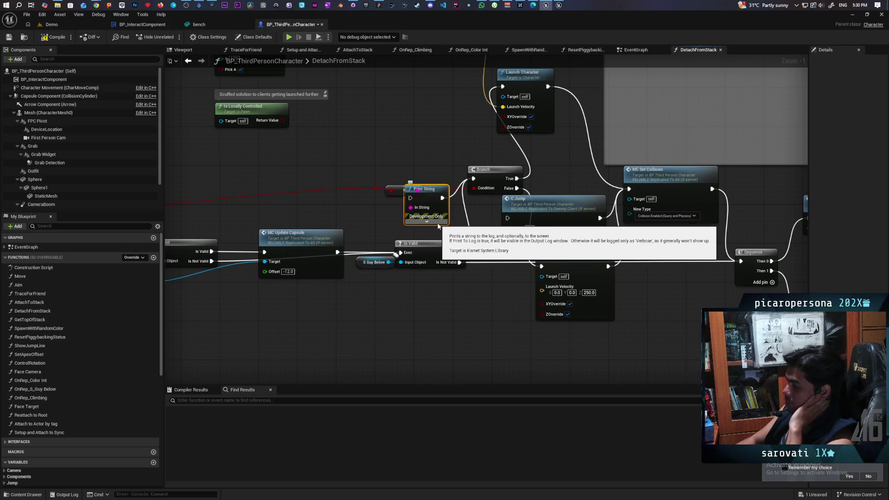
pyautogui.press('Delete')
pyautogui.moveTo(409, 190); pyautogui.dragTo(409, 204)
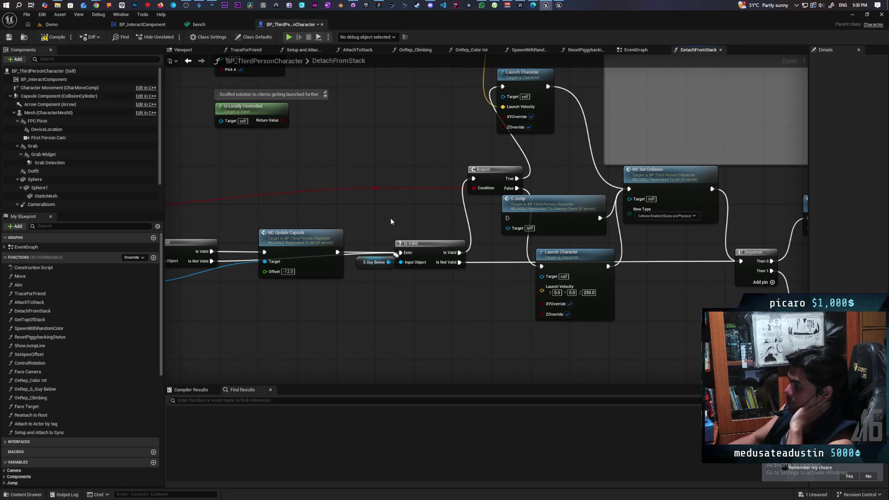
# Inspect both Launch Character nodes, then select the reattach nodes and the main chain back to the entry
pyautogui.scroll(-4, 390, 221)
pyautogui.scroll(3, 424, 235)
pyautogui.click(477, 154)
pyautogui.click(494, 352)
pyautogui.moveTo(463, 348)
pyautogui.mouseDown()
pyautogui.moveTo(611, 307)
pyautogui.moveTo(397, 322)
pyautogui.mouseUp()
pyautogui.moveTo(489, 95); pyautogui.dragTo(466, 131)
pyautogui.click(482, 315)
pyautogui.moveTo(431, 336); pyautogui.dragTo(574, 307)
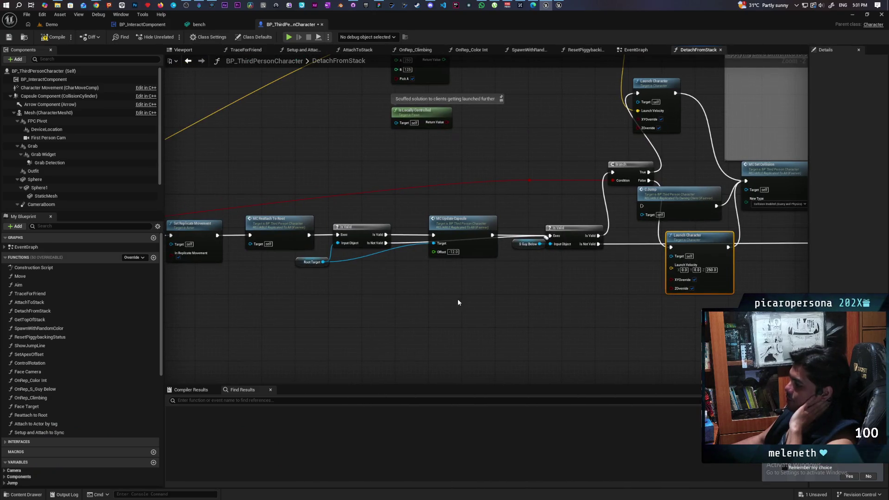
pyautogui.moveTo(458, 302); pyautogui.dragTo(549, 292)
pyautogui.moveTo(576, 207)
pyautogui.mouseDown()
pyautogui.moveTo(564, 274)
pyautogui.moveTo(363, 311)
pyautogui.moveTo(507, 324)
pyautogui.mouseUp()
pyautogui.moveTo(664, 313)
pyautogui.mouseDown()
pyautogui.moveTo(613, 326)
pyautogui.moveTo(514, 320)
pyautogui.mouseUp()
pyautogui.moveTo(270, 206)
pyautogui.mouseDown()
pyautogui.moveTo(535, 293)
pyautogui.moveTo(784, 297)
pyautogui.moveTo(542, 347)
pyautogui.moveTo(569, 322)
pyautogui.moveTo(412, 333)
pyautogui.moveTo(544, 371)
pyautogui.mouseUp()
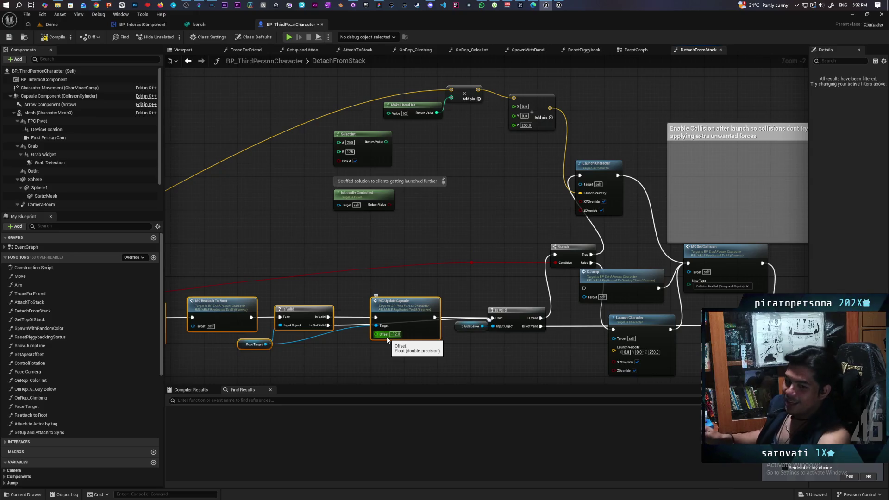
pyautogui.scroll(3, 443, 242)
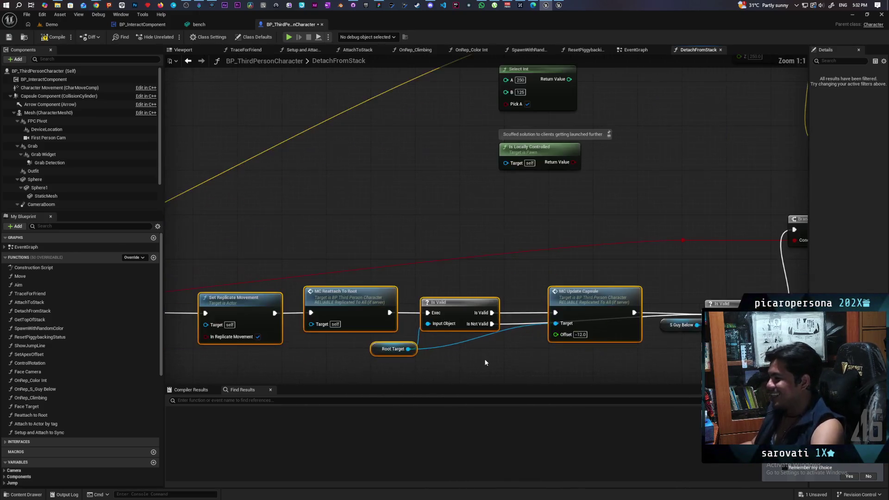
# Jump from MC Reattach To Root to its event, then open Reattach to Root and review its nodes
pyautogui.doubleClick(443, 242)
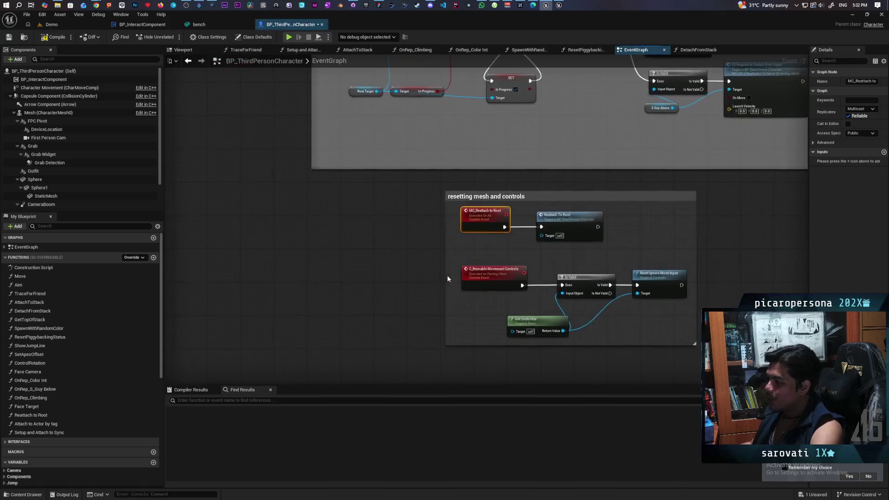
pyautogui.doubleClick(440, 265)
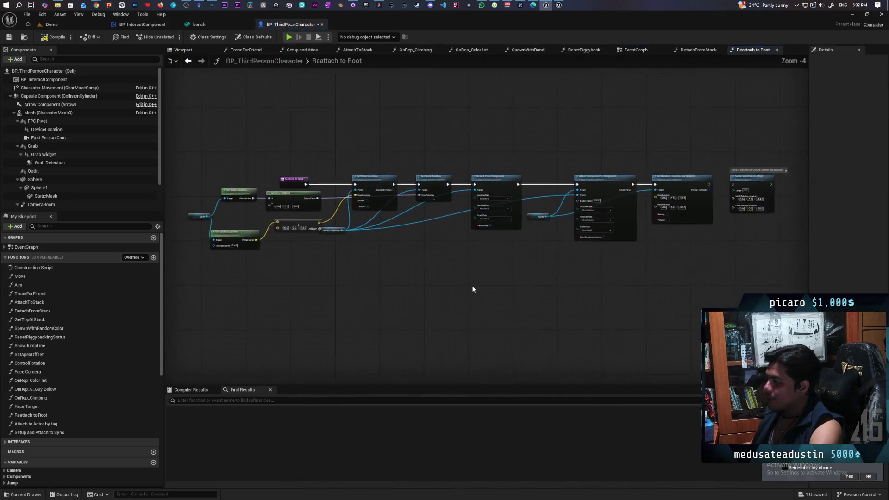
pyautogui.moveTo(525, 318)
pyautogui.mouseDown()
pyautogui.moveTo(398, 309)
pyautogui.moveTo(460, 324)
pyautogui.mouseUp()
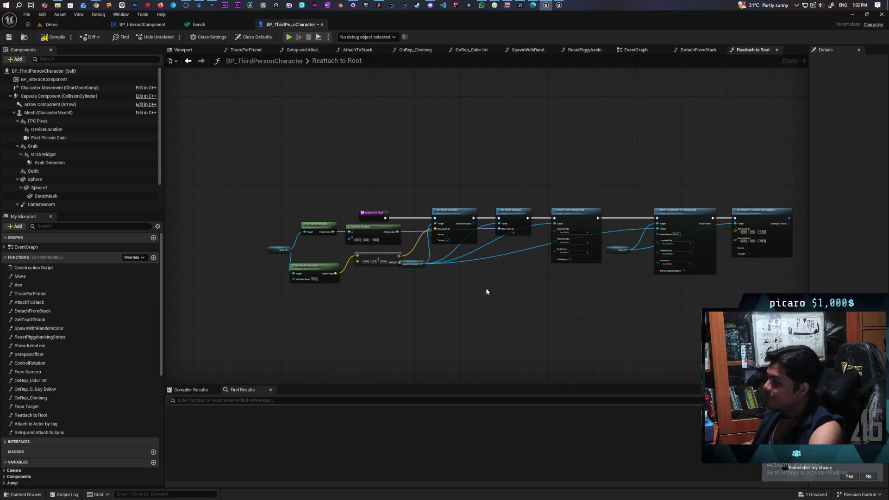
pyautogui.scroll(4, 458, 263)
pyautogui.scroll(-2, 490, 275)
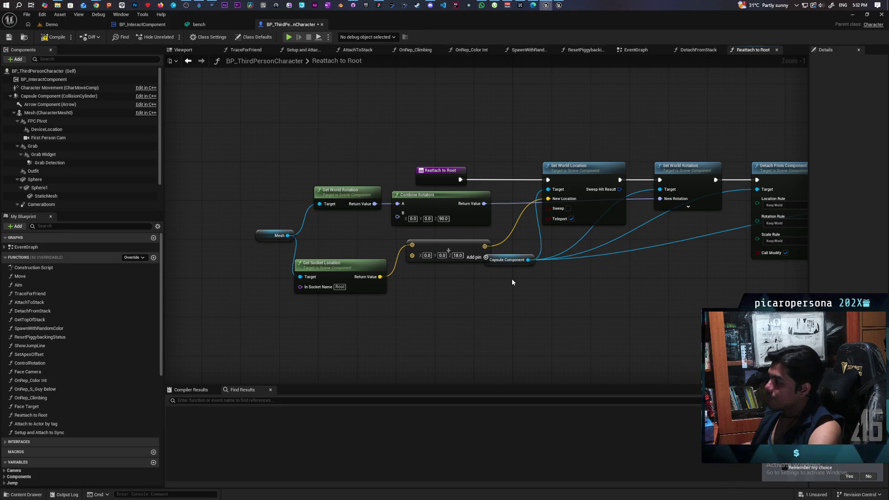
pyautogui.scroll(-2, 597, 284)
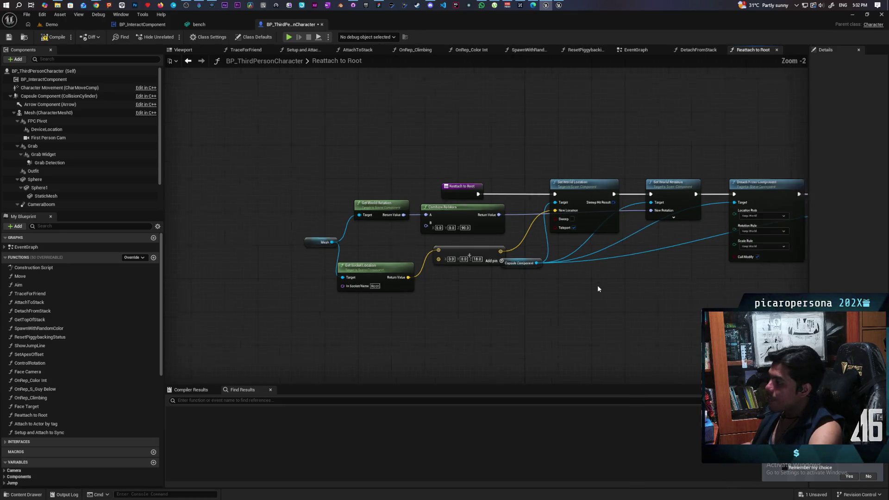
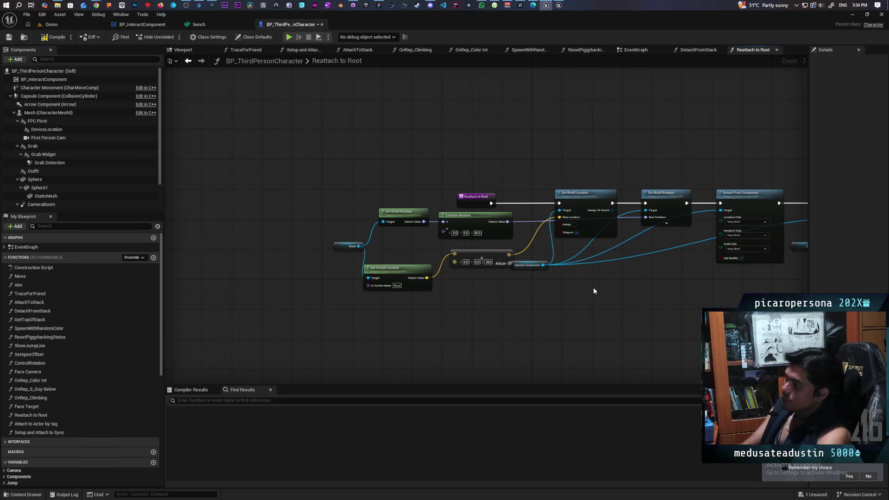
# Switch from Unreal Engine to the Paparazi whiteboard window in Chrome
pyautogui.click(96, 5)
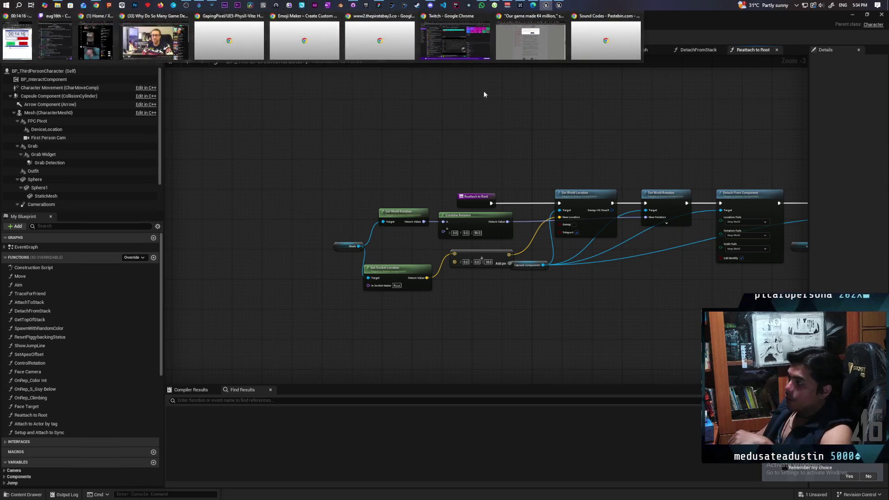
pyautogui.moveTo(419, 9)
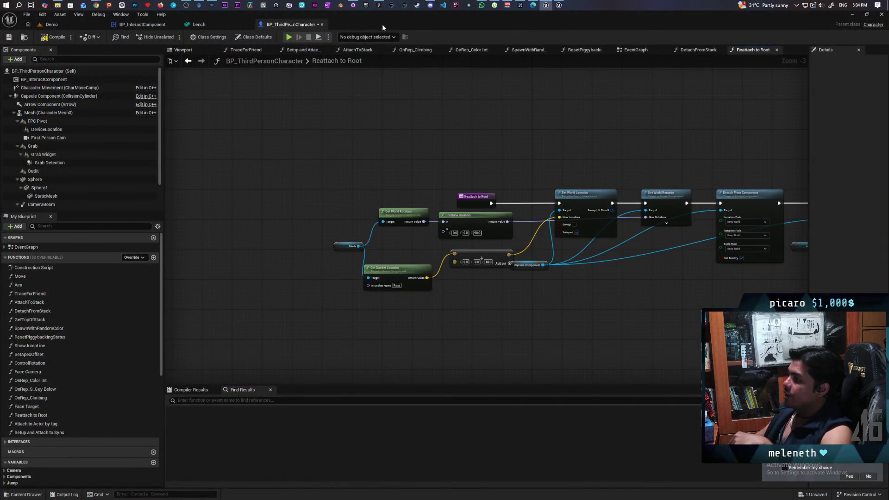
pyautogui.moveTo(379, 6)
pyautogui.click(367, 46)
# Zoom to the stacked-character screenshot and select the pen with white ink
pyautogui.scroll(-3, 326, 260)
pyautogui.scroll(-5, 325, 260)
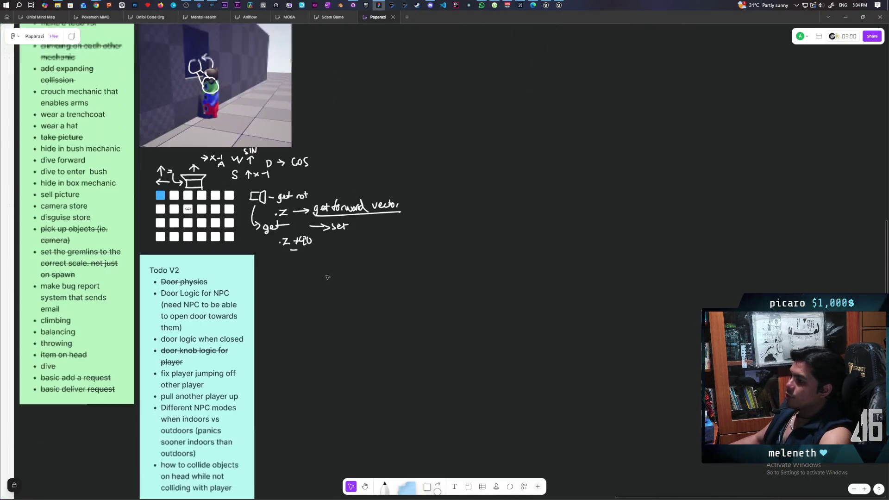
pyautogui.scroll(-3, 327, 268)
pyautogui.scroll(2, 395, 236)
pyautogui.scroll(3, 373, 380)
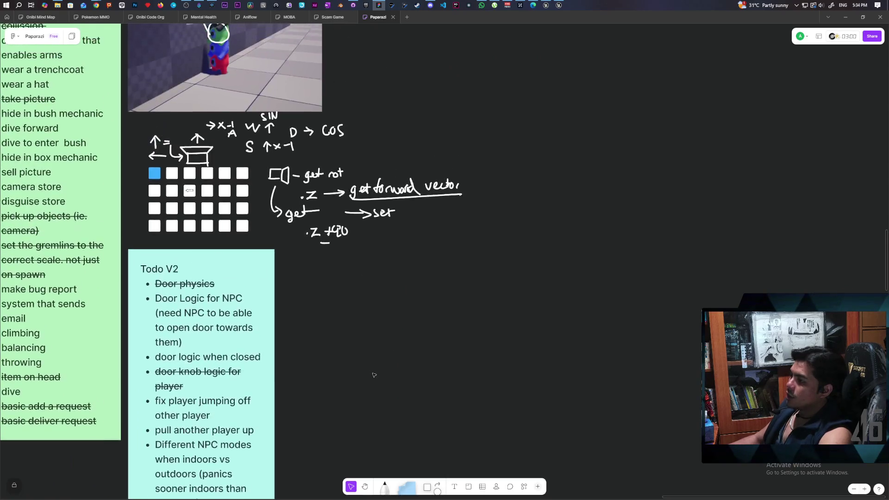
pyautogui.scroll(3, 373, 380)
pyautogui.scroll(2, 419, 254)
pyautogui.scroll(2, 422, 298)
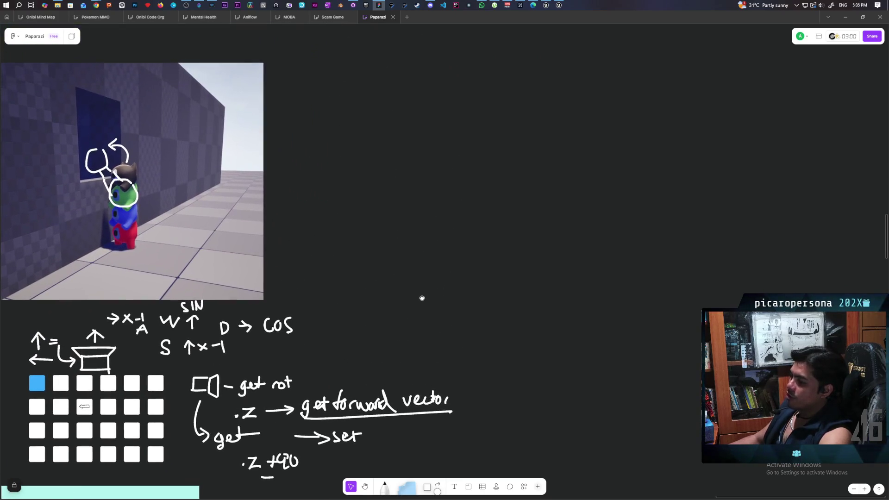
pyautogui.scroll(-2, 452, 268)
pyautogui.scroll(1, 469, 292)
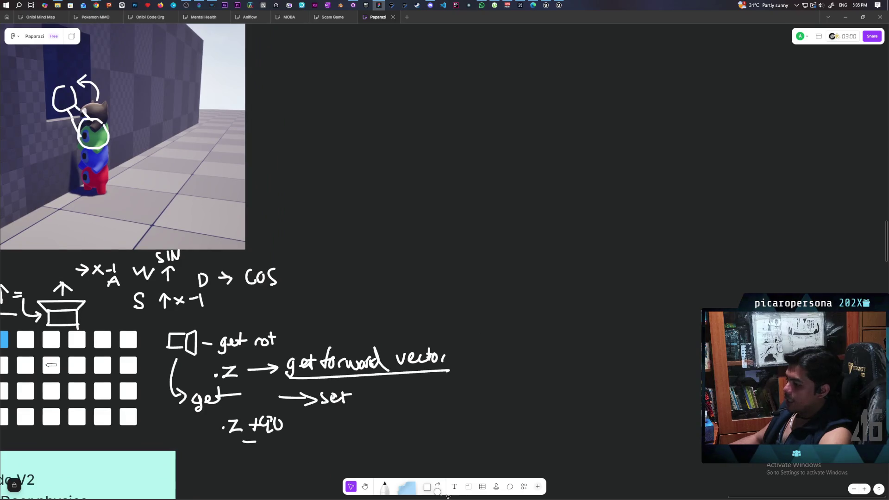
pyautogui.click(384, 490)
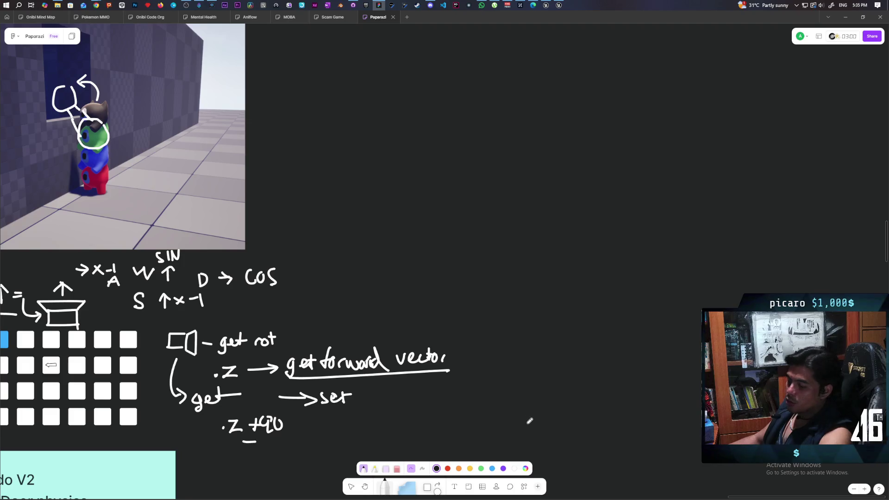
pyautogui.click(516, 469)
# Frame the empty board area beside the screenshot for sketching
pyautogui.scroll(3, 472, 304)
pyautogui.scroll(1, 490, 345)
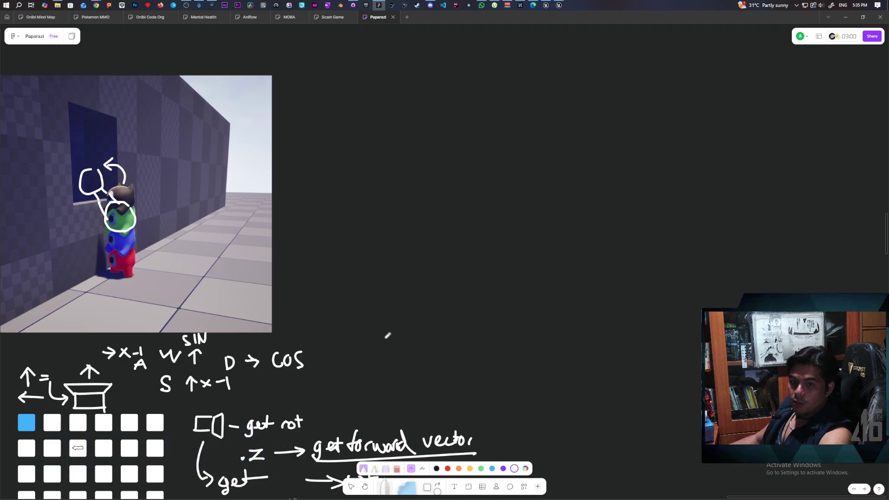
pyautogui.scroll(2, 387, 337)
pyautogui.moveTo(481, 317); pyautogui.dragTo(496, 350)
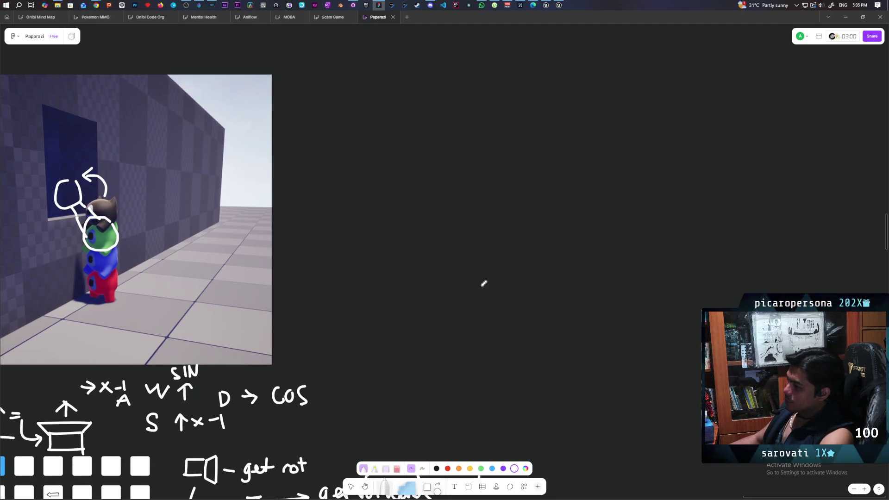
# Sketch two circles joined by a curved arrow, stack a circle on the left one, and cross out the lower right circle
pyautogui.moveTo(396, 304)
pyautogui.mouseDown()
pyautogui.moveTo(411, 340)
pyautogui.moveTo(403, 306)
pyautogui.mouseUp()
pyautogui.moveTo(456, 309)
pyautogui.mouseDown()
pyautogui.moveTo(427, 326)
pyautogui.moveTo(456, 345)
pyautogui.moveTo(445, 278)
pyautogui.moveTo(400, 293)
pyautogui.mouseUp()
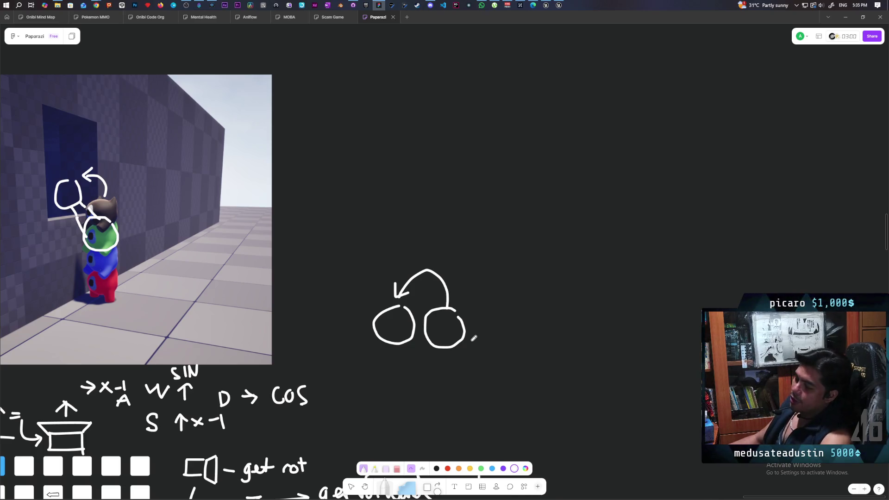
pyautogui.scroll(-1, 477, 335)
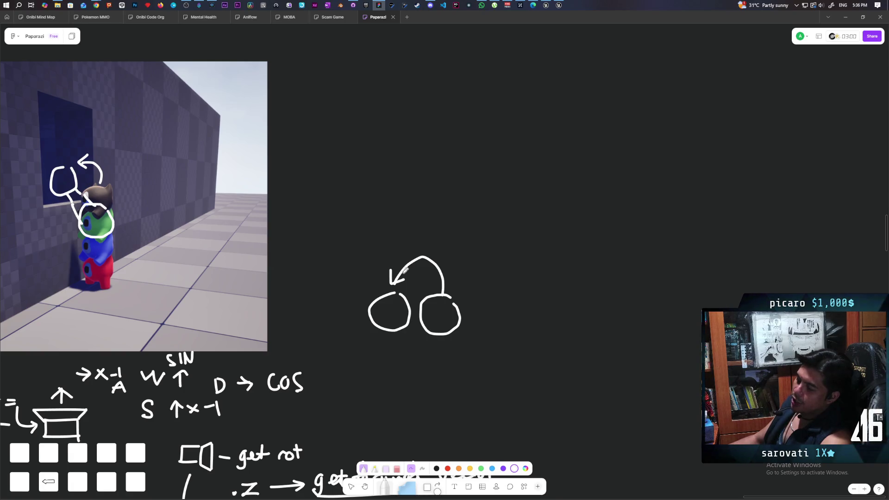
pyautogui.moveTo(396, 254)
pyautogui.mouseDown()
pyautogui.moveTo(414, 289)
pyautogui.moveTo(401, 251)
pyautogui.mouseUp()
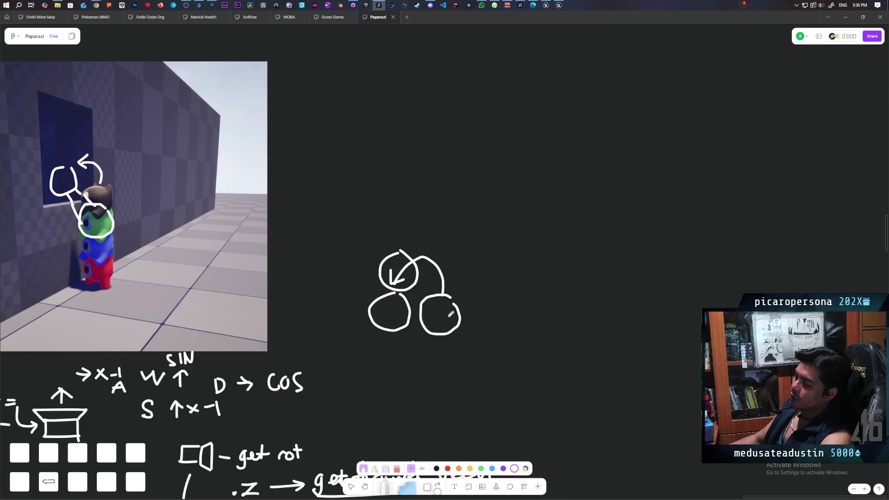
pyautogui.moveTo(402, 344)
pyautogui.mouseDown()
pyautogui.moveTo(466, 301)
pyautogui.moveTo(451, 336)
pyautogui.mouseUp()
# Undo the overlong cross-out, draw an upward arrow above the stack, and start a circle to the right
pyautogui.hotkey('ctrl', 'z')
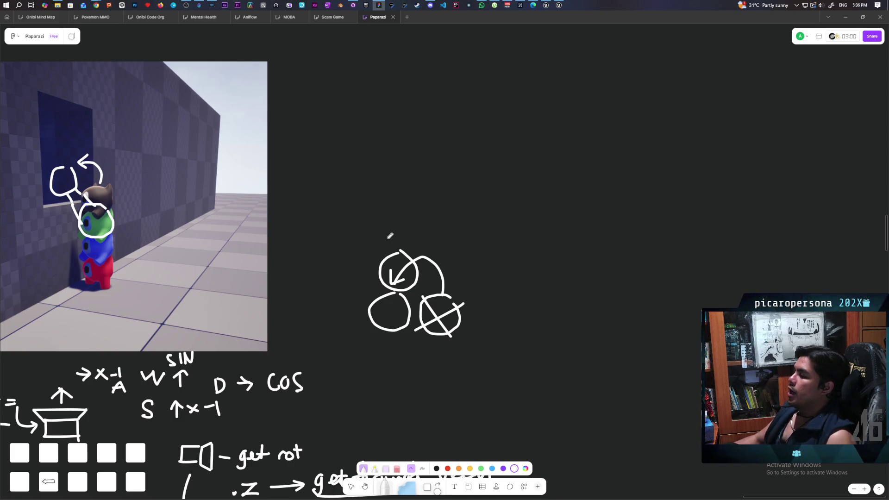
pyautogui.moveTo(401, 238)
pyautogui.mouseDown()
pyautogui.moveTo(401, 192)
pyautogui.moveTo(419, 206)
pyautogui.mouseUp()
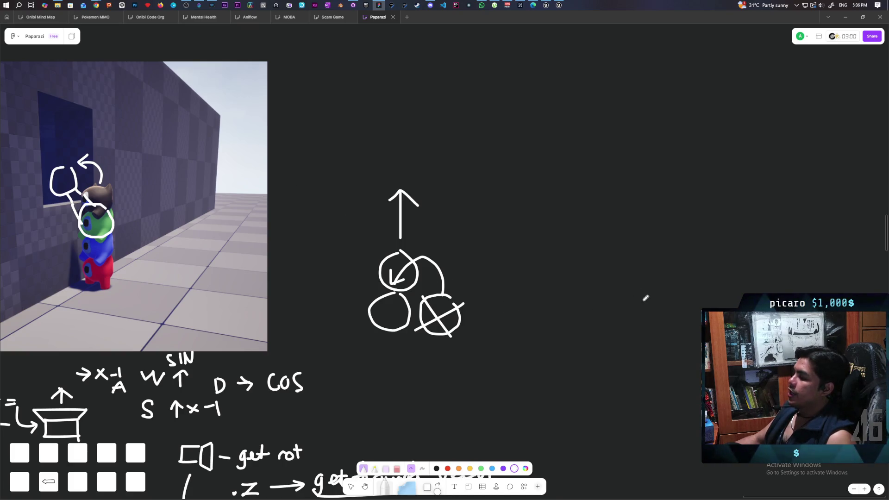
pyautogui.moveTo(603, 304)
pyautogui.mouseDown()
pyautogui.moveTo(597, 322)
pyautogui.moveTo(634, 310)
pyautogui.moveTo(597, 301)
pyautogui.mouseUp()
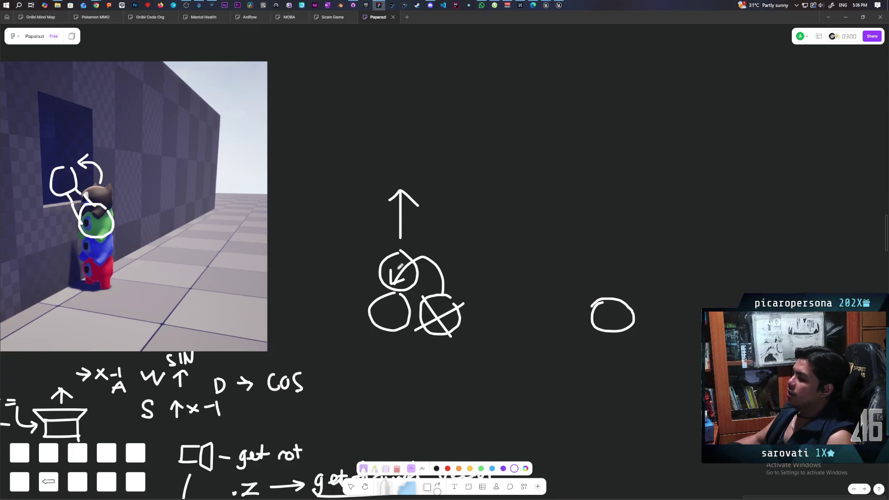
# Draw two circles above the right circle, offsetting the top one, and recentre the sketch
pyautogui.moveTo(589, 276)
pyautogui.mouseDown()
pyautogui.moveTo(626, 291)
pyautogui.moveTo(625, 261)
pyautogui.mouseUp()
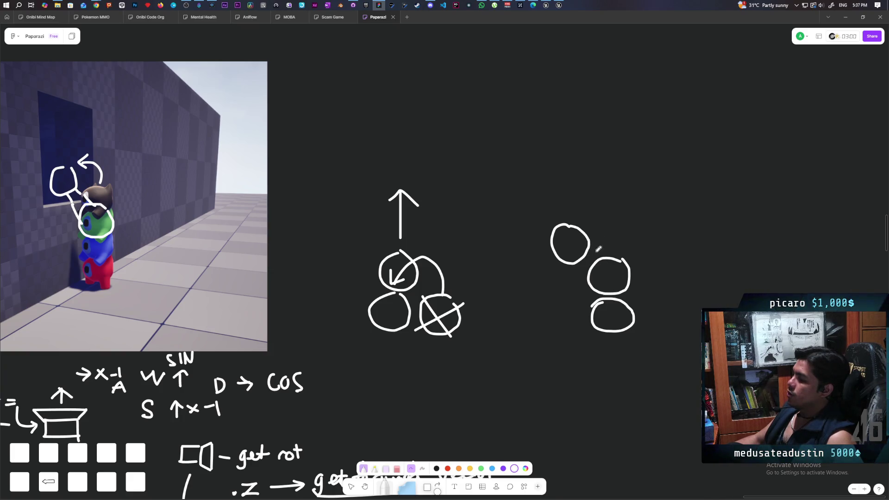
pyautogui.moveTo(555, 231)
pyautogui.mouseDown()
pyautogui.moveTo(581, 224)
pyautogui.moveTo(591, 246)
pyautogui.mouseUp()
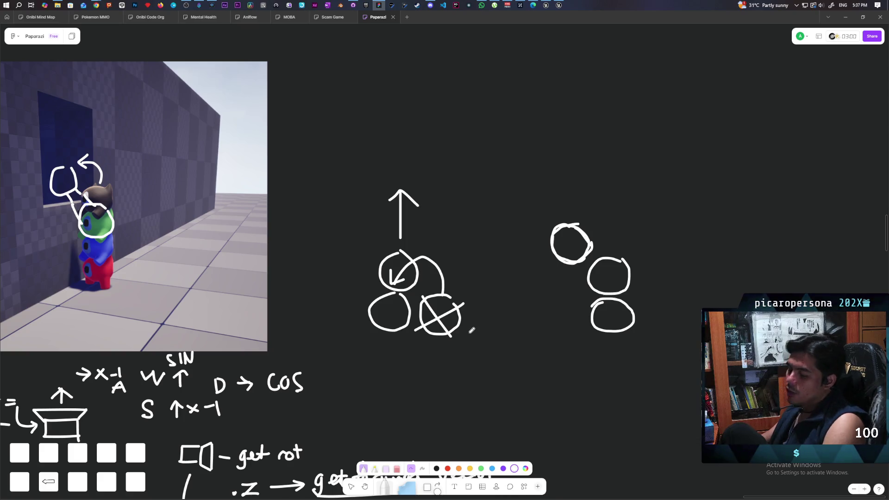
pyautogui.moveTo(467, 364)
pyautogui.mouseDown()
pyautogui.moveTo(401, 347)
pyautogui.moveTo(433, 355)
pyautogui.mouseUp()
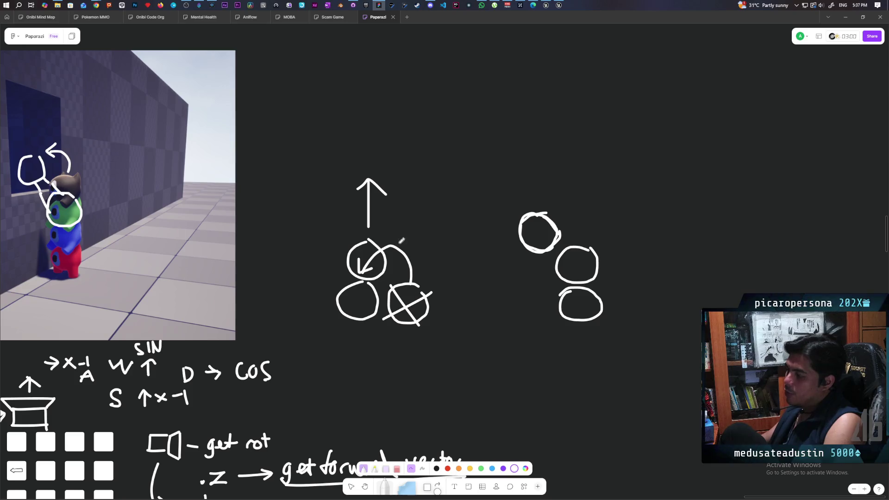
pyautogui.moveTo(569, 291); pyautogui.dragTo(495, 317)
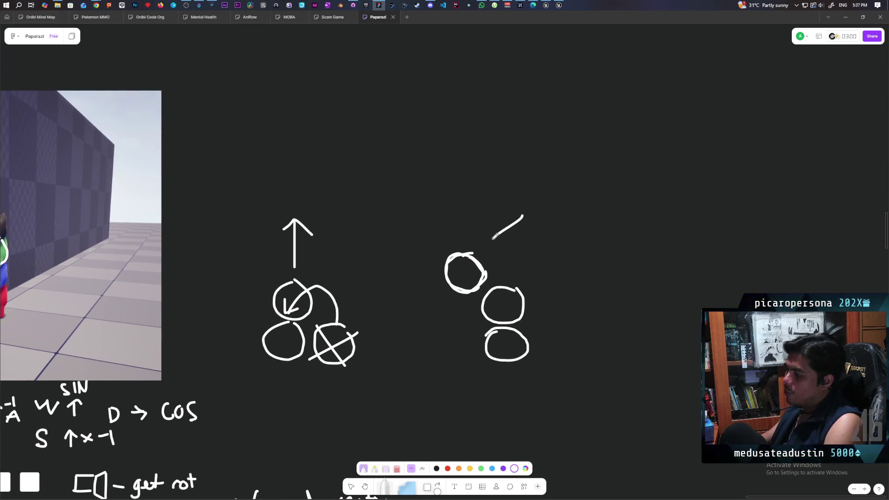
pyautogui.scroll(-2, 484, 269)
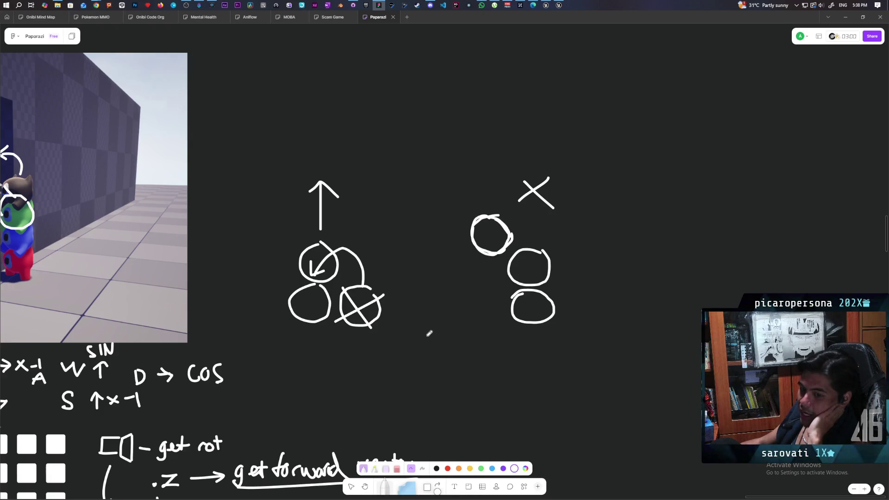
# Draw an X above the top circle of the right-hand stack
pyautogui.scroll(-1, 429, 334)
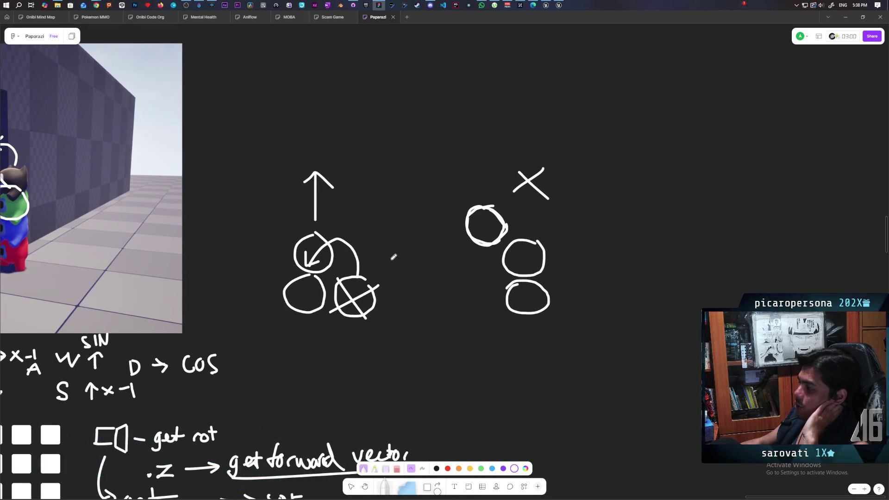
# Add an up arrow beside the right stack, an arrow at its middle circle, and a new top circle with a curved arrow into it
pyautogui.hscroll(5, 491, 276)
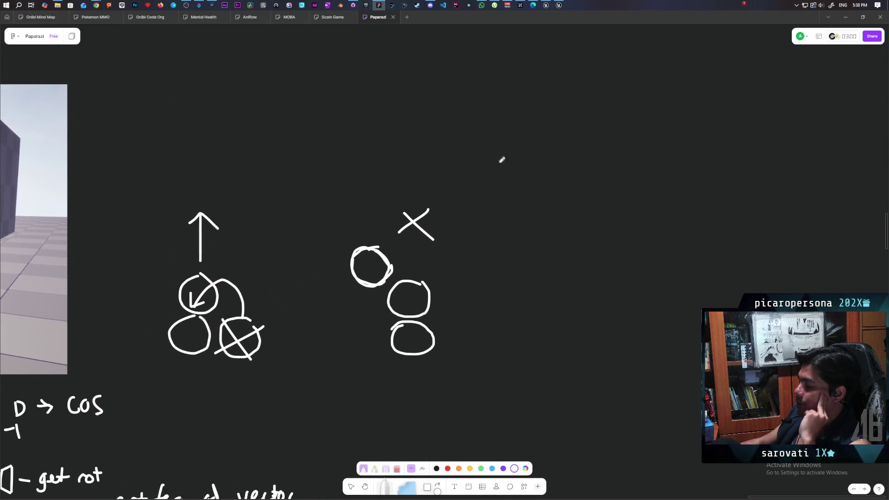
pyautogui.moveTo(513, 295)
pyautogui.mouseDown()
pyautogui.moveTo(518, 240)
pyautogui.moveTo(543, 241)
pyautogui.mouseUp()
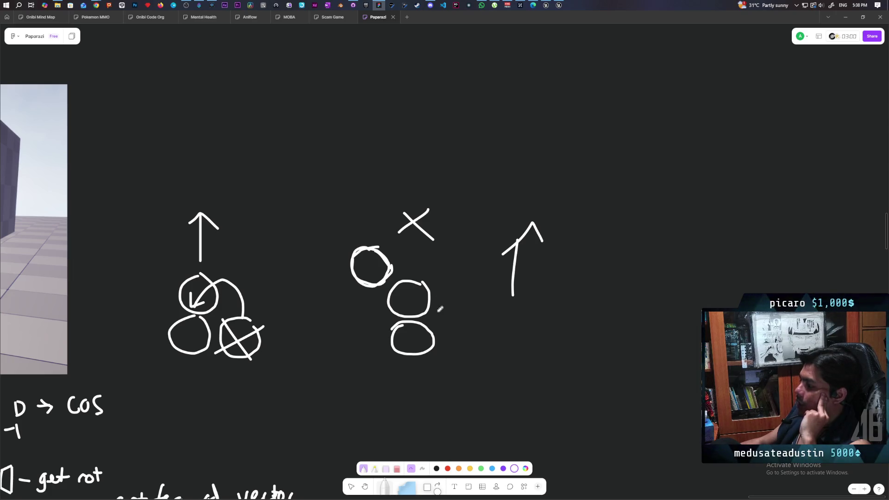
pyautogui.moveTo(446, 271); pyautogui.dragTo(419, 287)
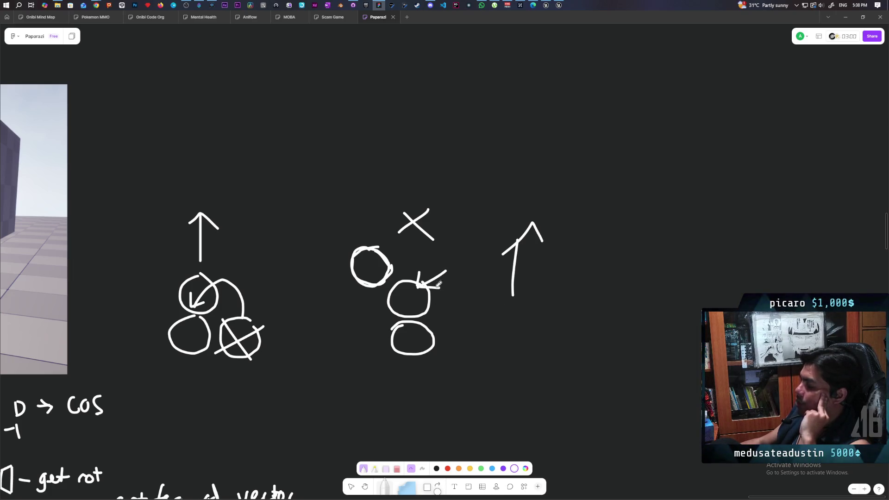
pyautogui.moveTo(414, 133)
pyautogui.mouseDown()
pyautogui.moveTo(395, 162)
pyautogui.moveTo(418, 134)
pyautogui.mouseUp()
pyautogui.moveTo(424, 166); pyautogui.dragTo(426, 141)
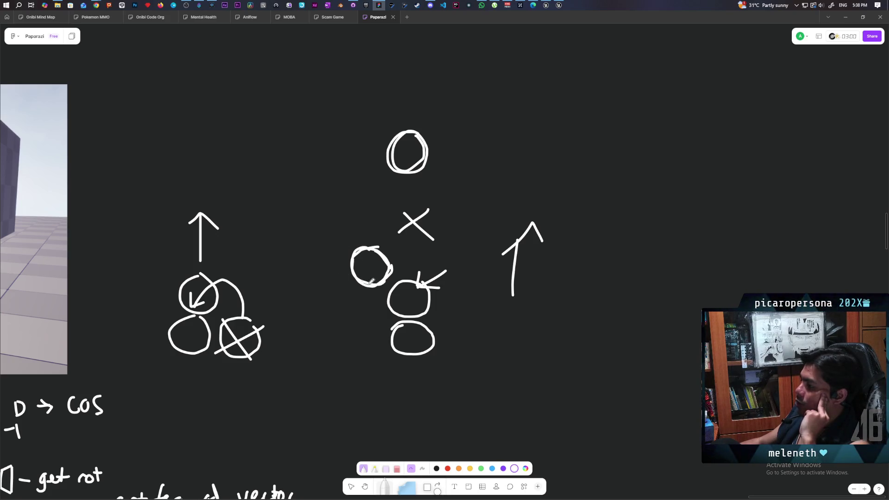
pyautogui.moveTo(329, 96)
pyautogui.mouseDown()
pyautogui.moveTo(377, 113)
pyautogui.moveTo(412, 147)
pyautogui.moveTo(398, 151)
pyautogui.mouseUp()
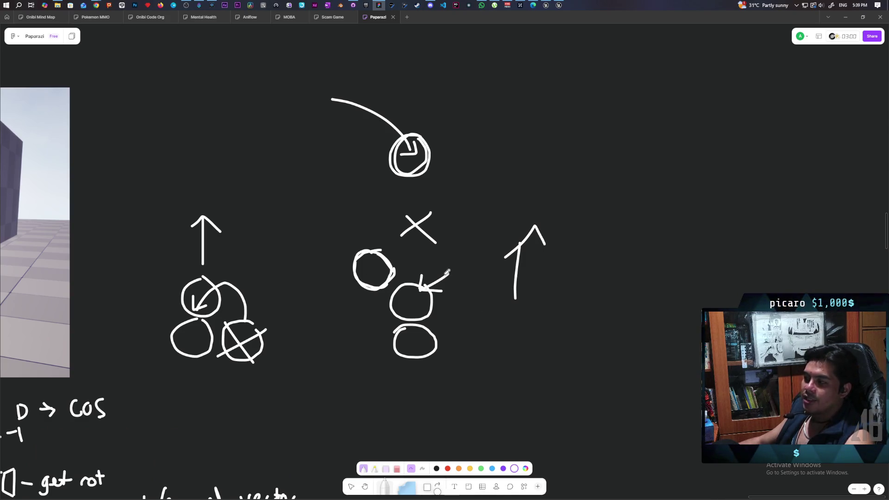
pyautogui.hscroll(5, 435, 326)
# Draw a left-pointing arrow below the stacks and a small upward arrow under the right stack
pyautogui.hscroll(-5, 336, 336)
pyautogui.hscroll(2, 368, 328)
pyautogui.hscroll(-4, 380, 320)
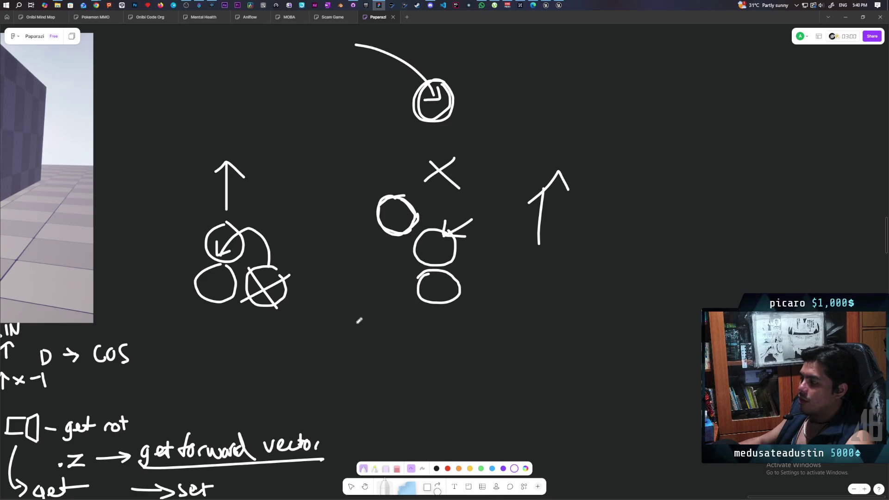
pyautogui.moveTo(341, 322)
pyautogui.mouseDown()
pyautogui.moveTo(384, 322)
pyautogui.moveTo(358, 333)
pyautogui.mouseUp()
pyautogui.moveTo(505, 321)
pyautogui.mouseDown()
pyautogui.moveTo(508, 280)
pyautogui.moveTo(518, 300)
pyautogui.mouseUp()
pyautogui.hscroll(-2, 499, 342)
pyautogui.scroll(-1, 499, 342)
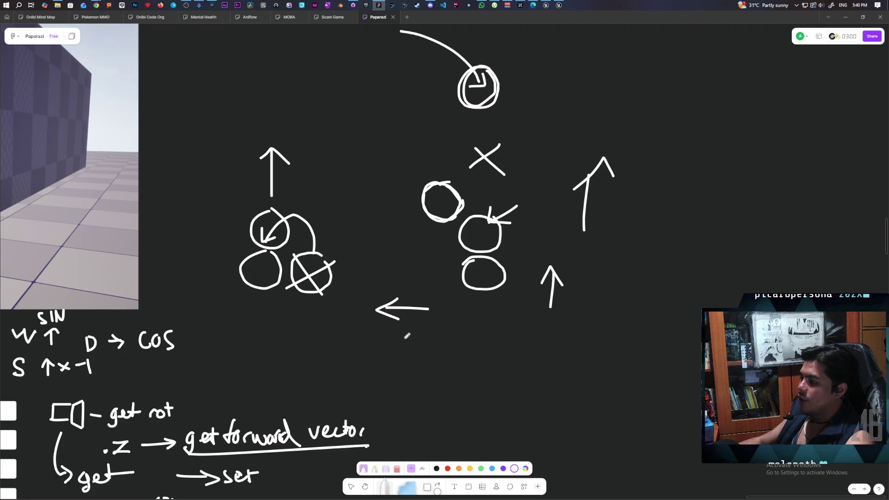
# Sketch two ovals, an arrow onto the left one, and a curved arrow with arrowhead around the small up-arrow
pyautogui.moveTo(423, 343); pyautogui.dragTo(419, 343)
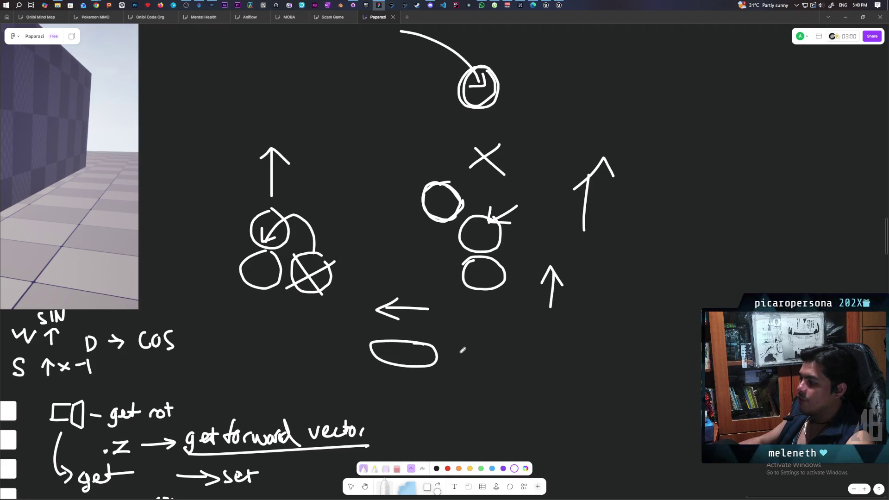
pyautogui.moveTo(510, 347); pyautogui.dragTo(518, 356)
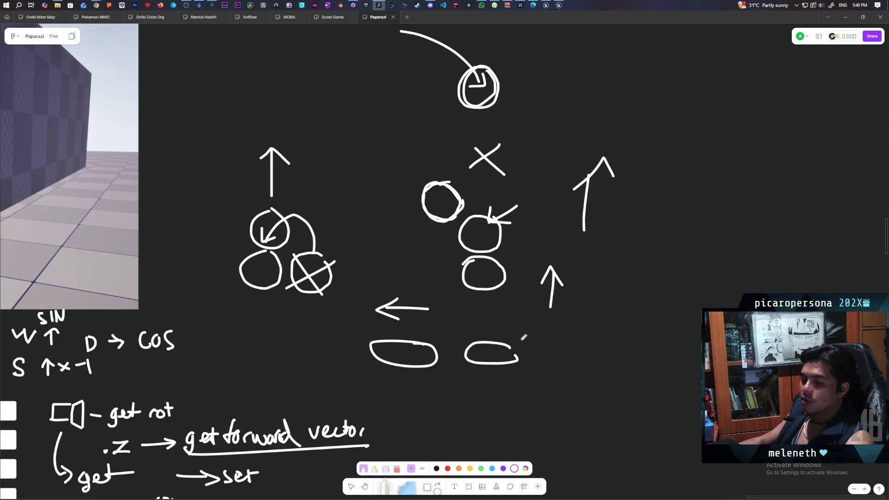
pyautogui.moveTo(456, 320)
pyautogui.mouseDown()
pyautogui.moveTo(415, 342)
pyautogui.moveTo(443, 337)
pyautogui.mouseUp()
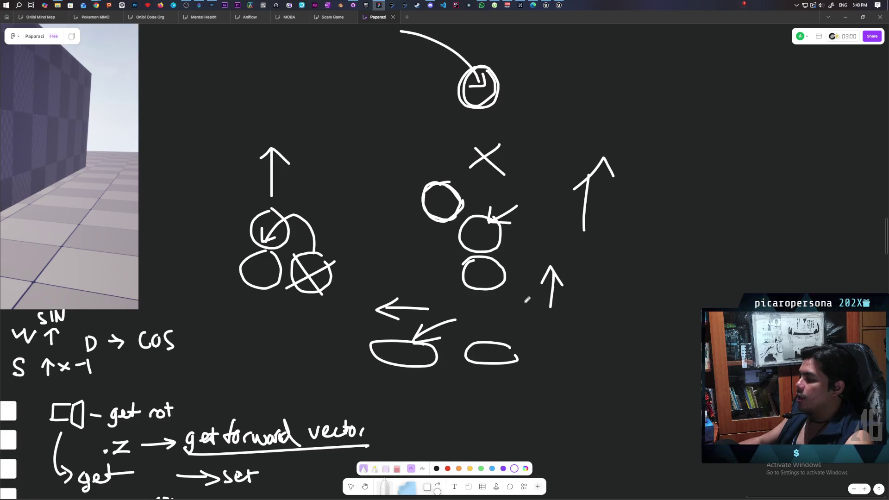
pyautogui.moveTo(528, 294)
pyautogui.mouseDown()
pyautogui.moveTo(578, 308)
pyautogui.moveTo(568, 309)
pyautogui.mouseUp()
pyautogui.moveTo(520, 295); pyautogui.dragTo(534, 309)
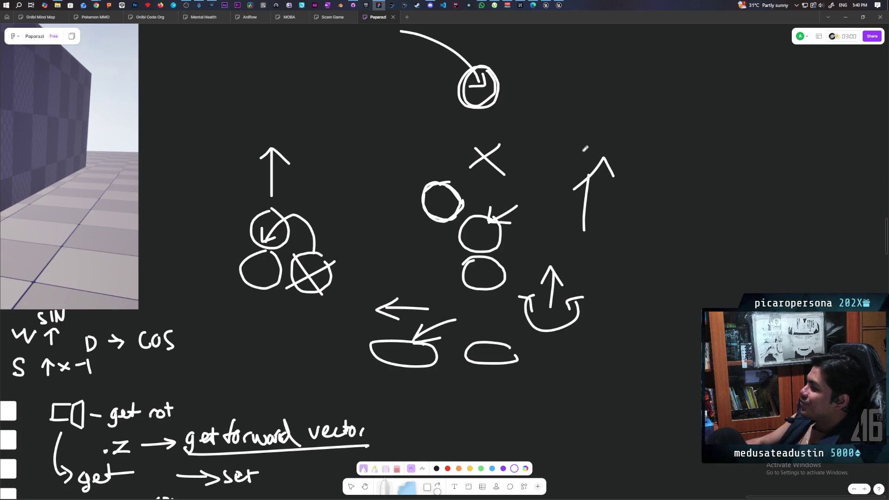
# Switch to the Select tool, recentre the stacking sketches, and return to Unreal Editor
pyautogui.scroll(2, 631, 282)
pyautogui.hscroll(2, 590, 318)
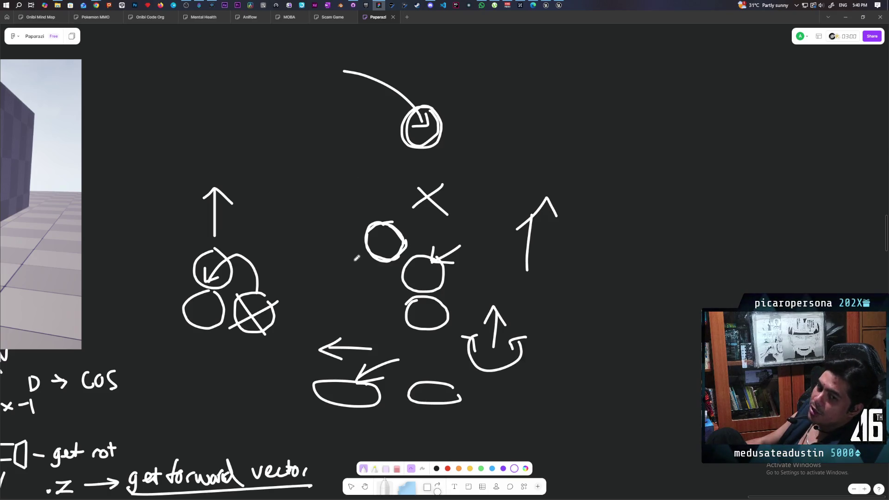
pyautogui.scroll(-2, 448, 281)
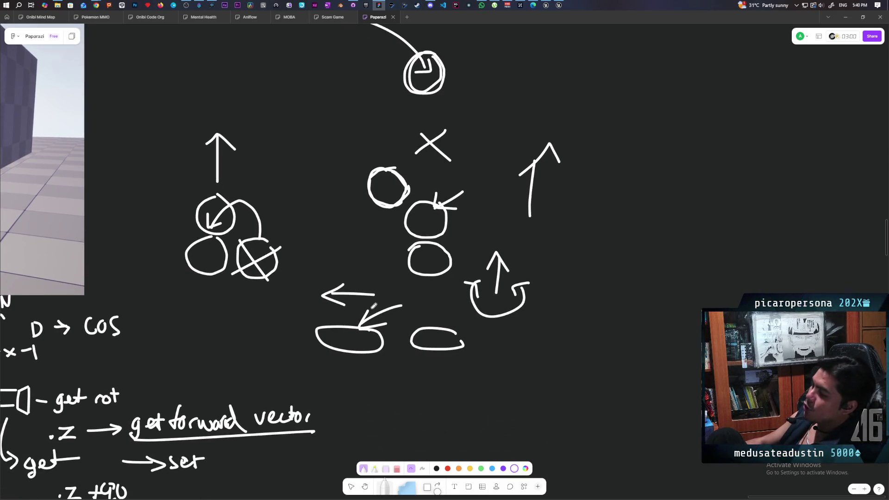
pyautogui.scroll(1, 270, 231)
pyautogui.hscroll(-2, 271, 230)
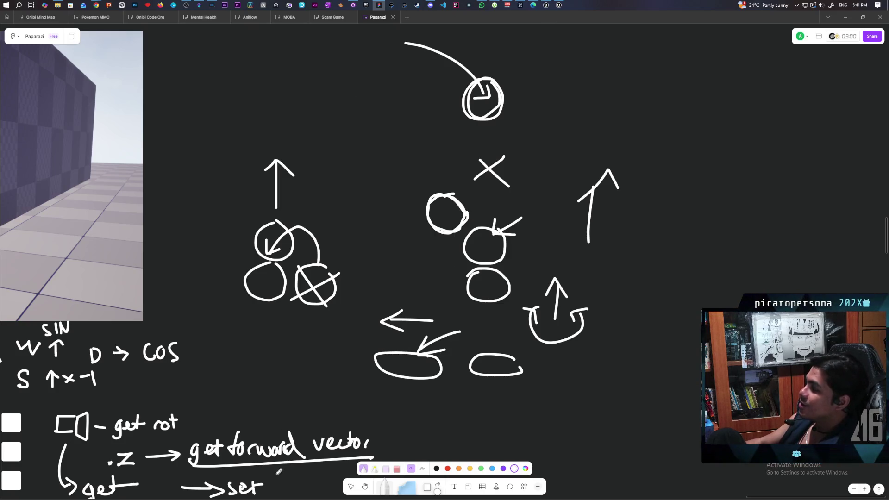
pyautogui.click(350, 488)
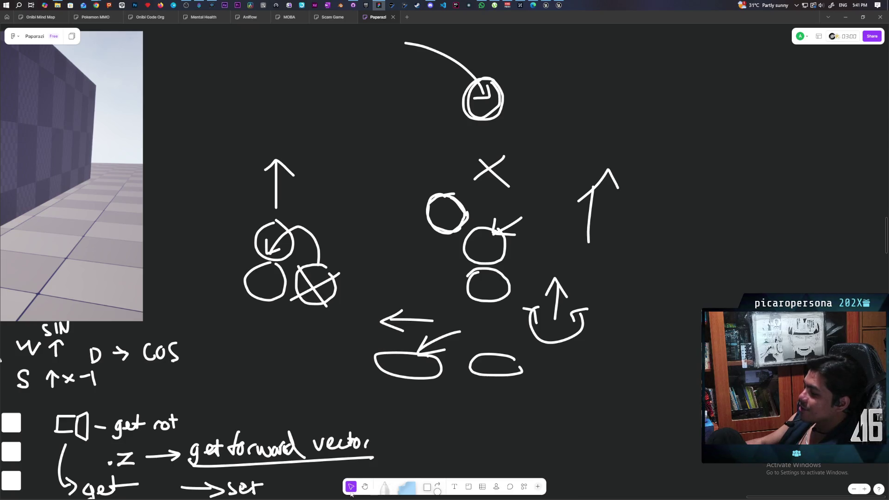
pyautogui.moveTo(341, 315)
pyautogui.mouseDown()
pyautogui.moveTo(327, 366)
pyautogui.moveTo(265, 372)
pyautogui.moveTo(267, 357)
pyautogui.mouseUp()
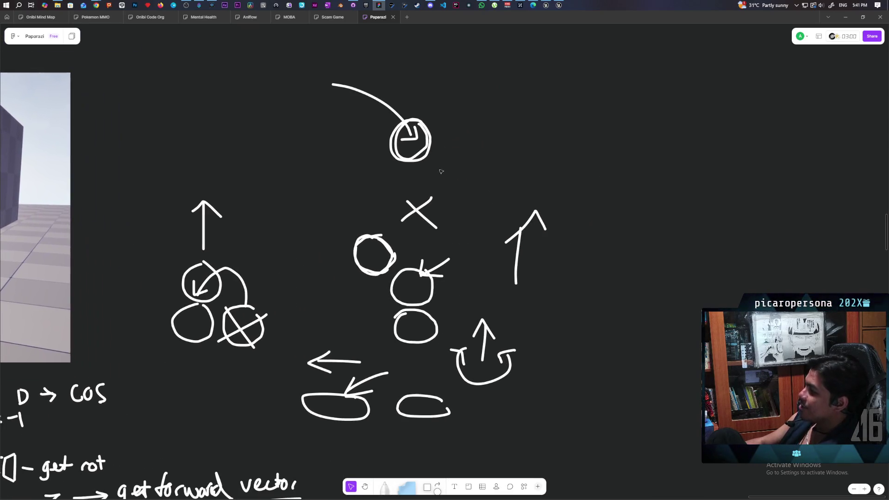
pyautogui.click(559, 5)
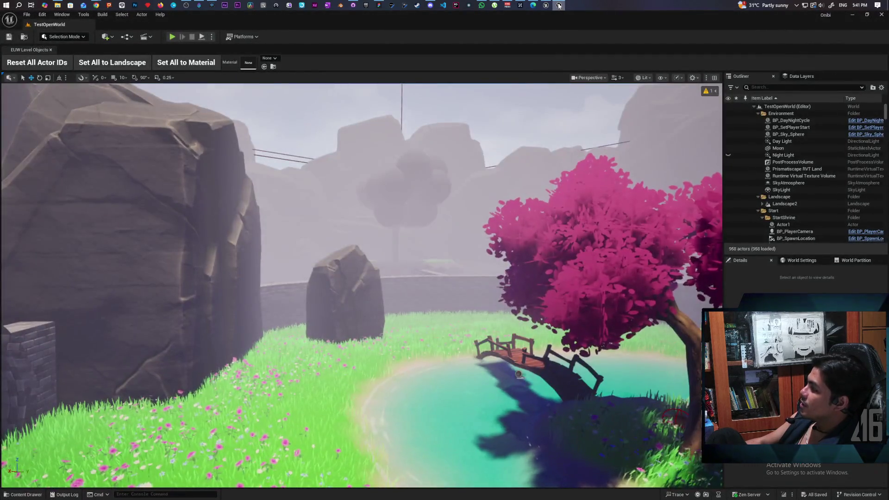
# Save the BP_ThirdPersonCharacter blueprint in Unreal Editor
pyautogui.click(558, 6)
pyautogui.click(547, 6)
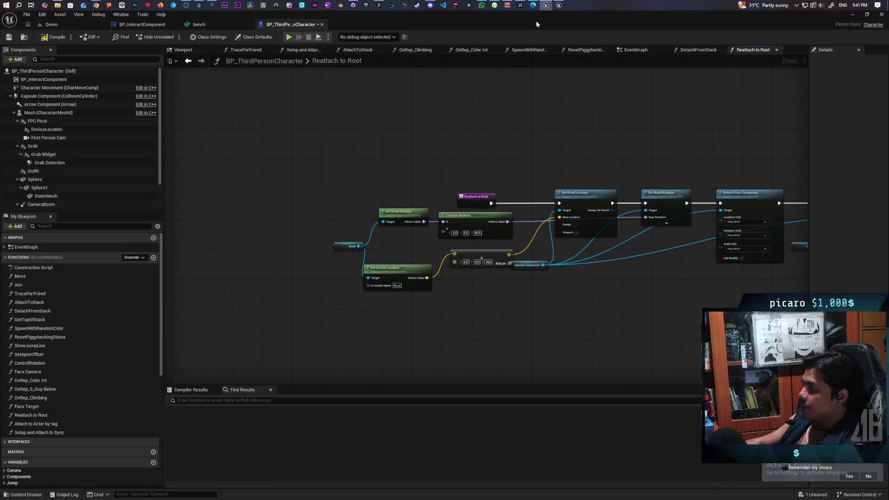
pyautogui.moveTo(653, 133)
pyautogui.mouseDown()
pyautogui.moveTo(365, 155)
pyautogui.moveTo(414, 161)
pyautogui.mouseUp()
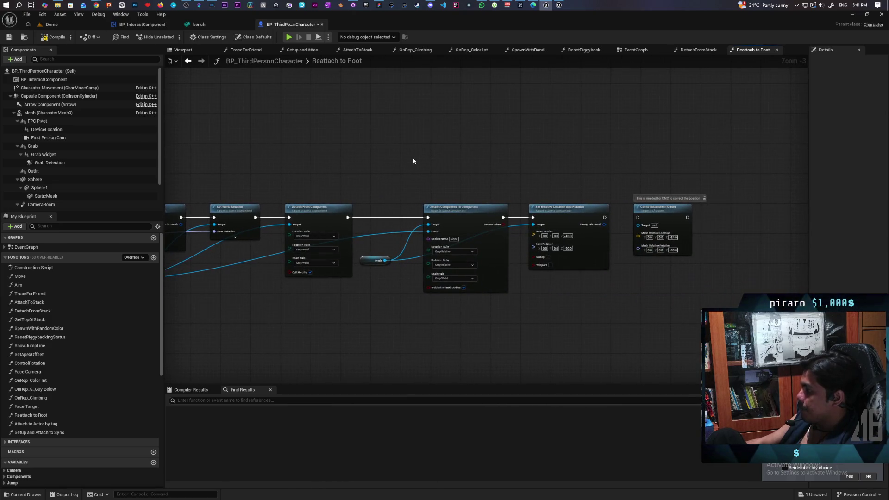
pyautogui.moveTo(327, 95); pyautogui.dragTo(424, 123)
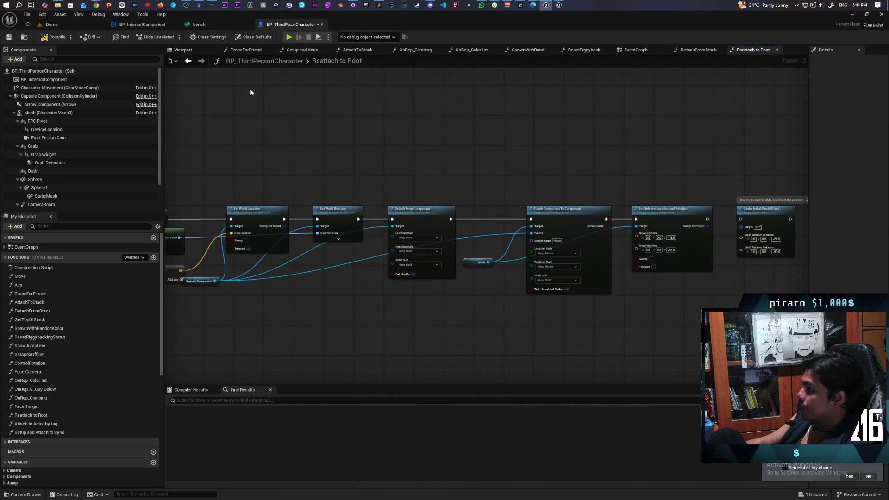
pyautogui.click(8, 37)
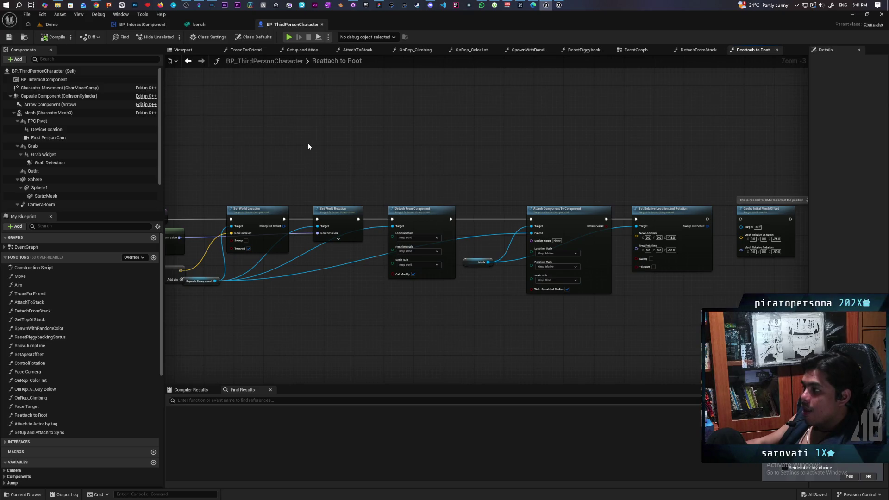
# In DetachFromStack, move MC Reattach To Root aside so Set Replicate Movement feeds Is Valid directly
pyautogui.click(188, 61)
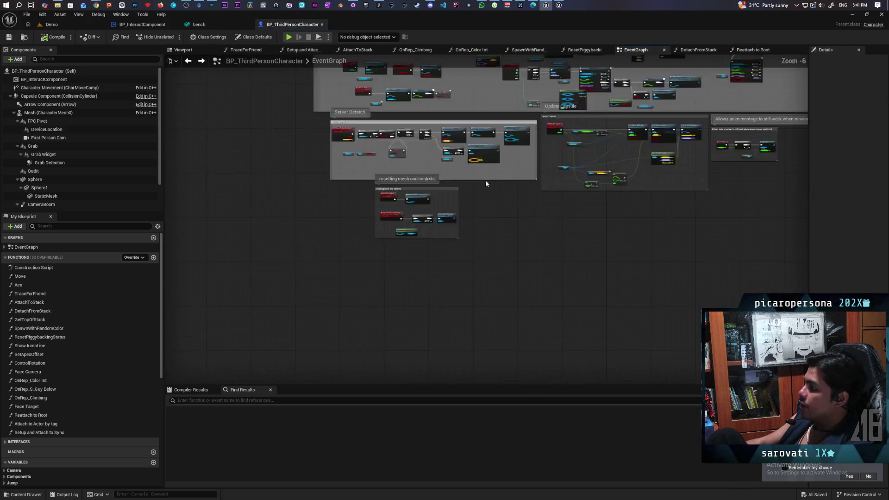
pyautogui.scroll(5, 450, 202)
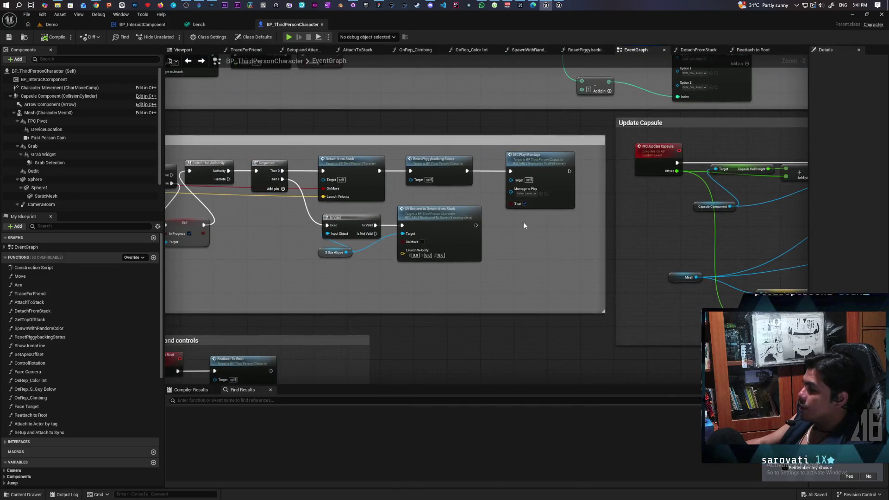
pyautogui.click(558, 148)
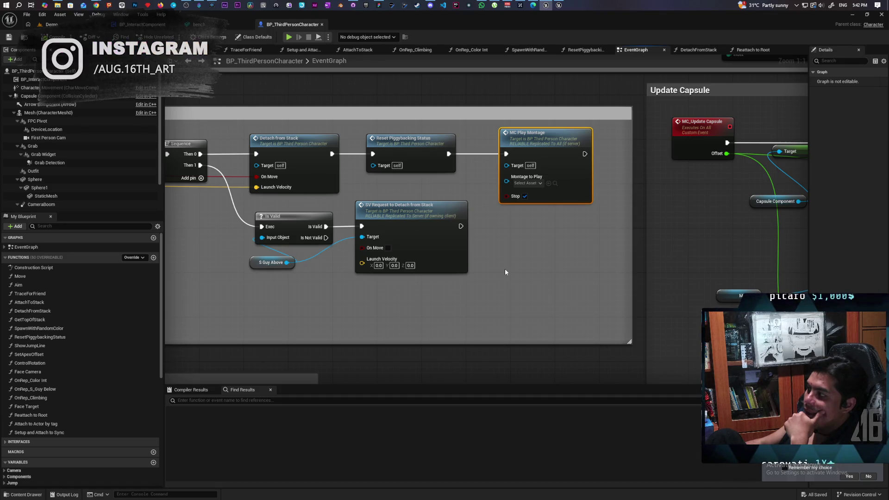
pyautogui.moveTo(483, 241)
pyautogui.mouseDown()
pyautogui.moveTo(519, 333)
pyautogui.moveTo(595, 290)
pyautogui.moveTo(437, 199)
pyautogui.mouseUp()
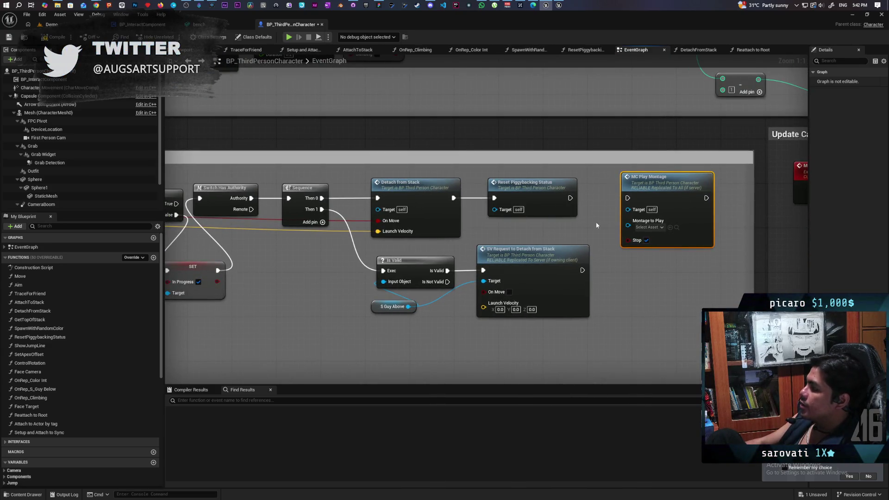
pyautogui.doubleClick(432, 193)
pyautogui.moveTo(437, 197)
pyautogui.mouseDown()
pyautogui.moveTo(445, 139)
pyautogui.moveTo(469, 284)
pyautogui.moveTo(491, 278)
pyautogui.moveTo(374, 268)
pyautogui.moveTo(308, 314)
pyautogui.moveTo(444, 157)
pyautogui.mouseUp()
pyautogui.moveTo(372, 233); pyautogui.dragTo(523, 233)
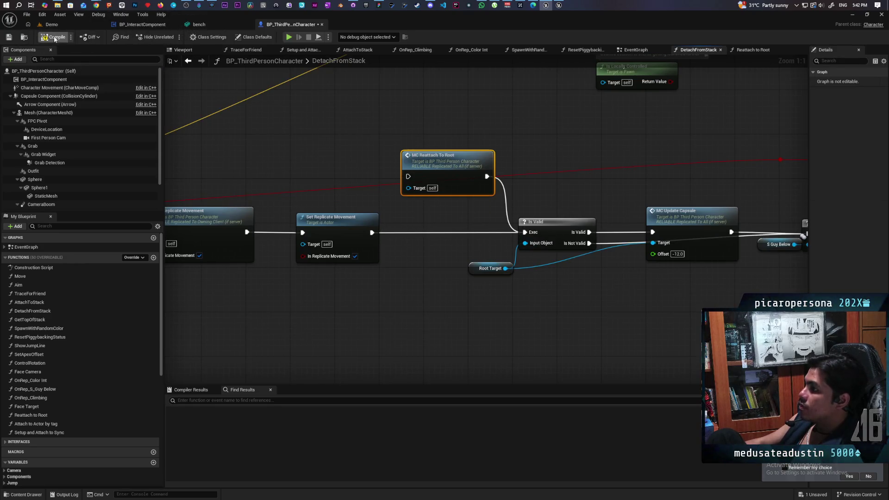
pyautogui.moveTo(445, 307)
pyautogui.mouseDown()
pyautogui.moveTo(513, 307)
pyautogui.moveTo(506, 303)
pyautogui.mouseUp()
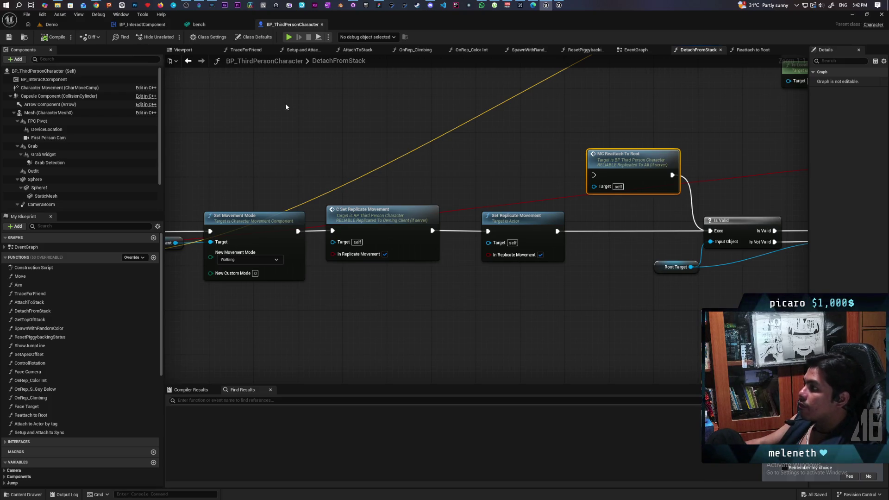
pyautogui.click(188, 61)
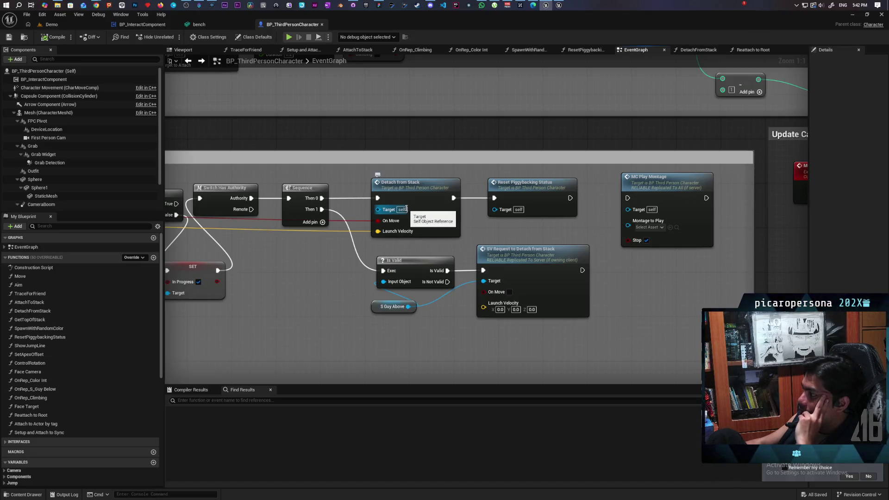
pyautogui.scroll(-5, 406, 209)
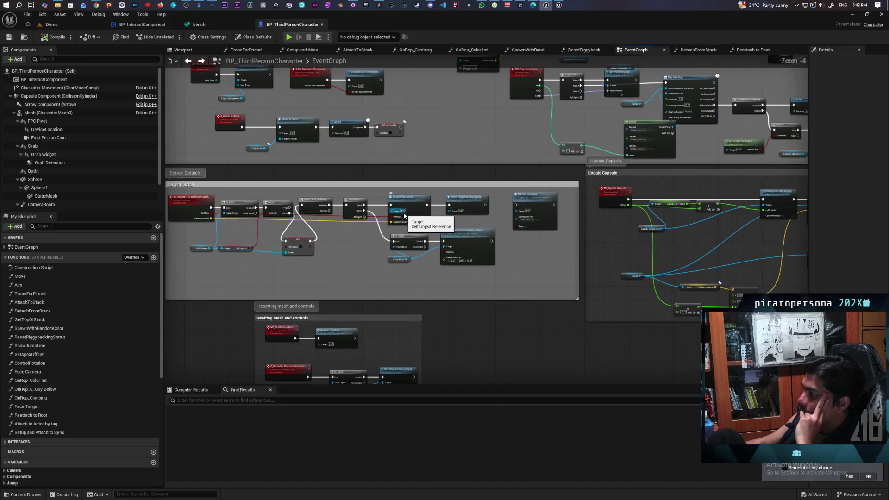
# Navigate the EventGraph from the MC_Play Jump Anim nodes to the Play Montage nodes
pyautogui.scroll(-1, 404, 215)
pyautogui.scroll(2, 403, 211)
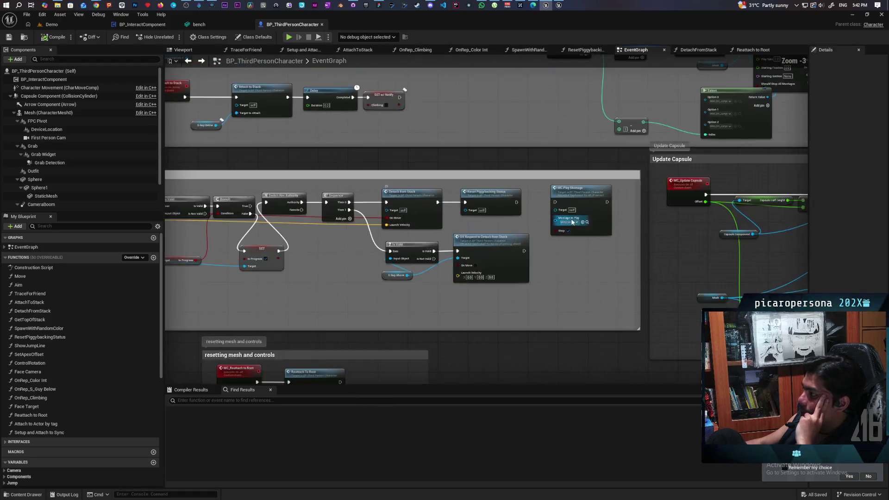
pyautogui.scroll(-2, 463, 227)
pyautogui.scroll(2, 466, 237)
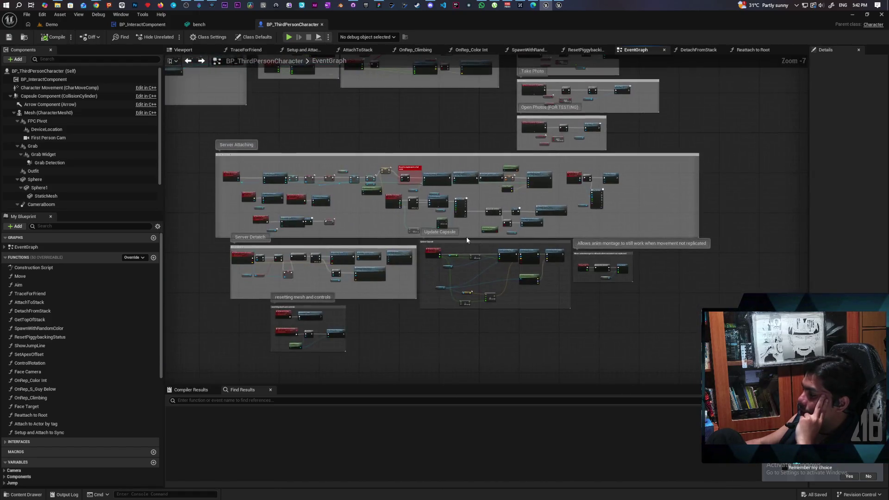
pyautogui.scroll(-2, 471, 230)
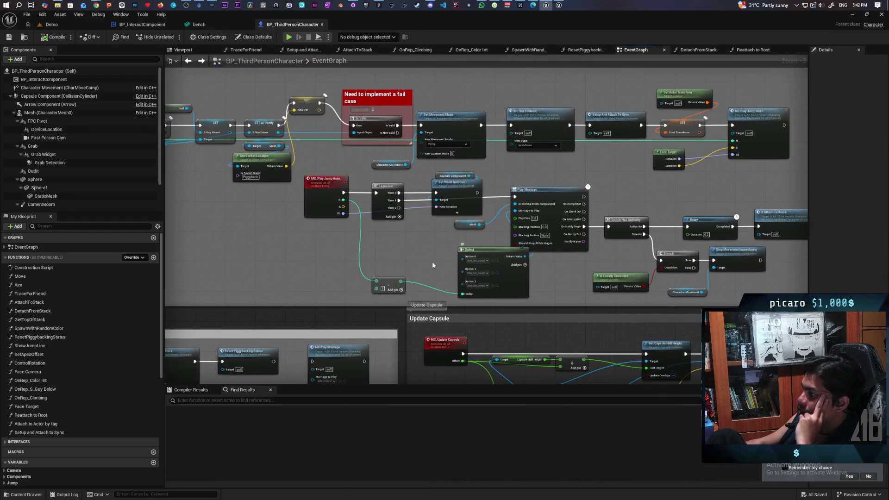
pyautogui.scroll(-1, 436, 262)
pyautogui.scroll(7, 434, 263)
pyautogui.scroll(-1, 418, 275)
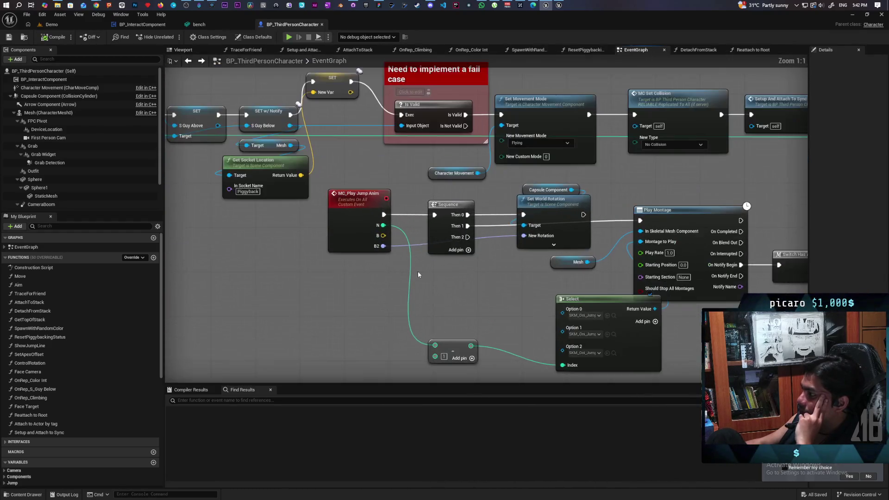
pyautogui.click(352, 219)
pyautogui.moveTo(494, 294)
pyautogui.mouseDown()
pyautogui.moveTo(429, 269)
pyautogui.moveTo(272, 246)
pyautogui.moveTo(346, 253)
pyautogui.mouseUp()
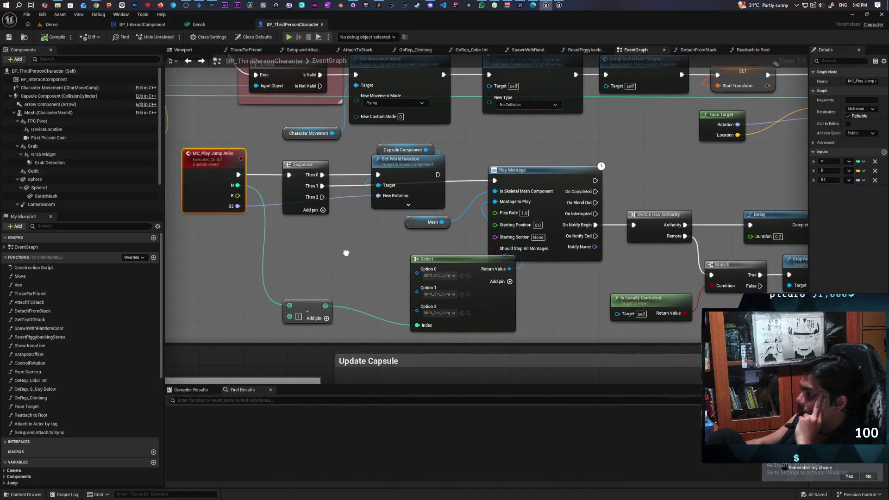
pyautogui.click(306, 198)
pyautogui.click(419, 185)
pyautogui.moveTo(491, 164); pyautogui.dragTo(384, 153)
# Paste a Reattach To Root node beside the Play Montage and Switch Has Authority nodes
pyautogui.scroll(-4, 468, 244)
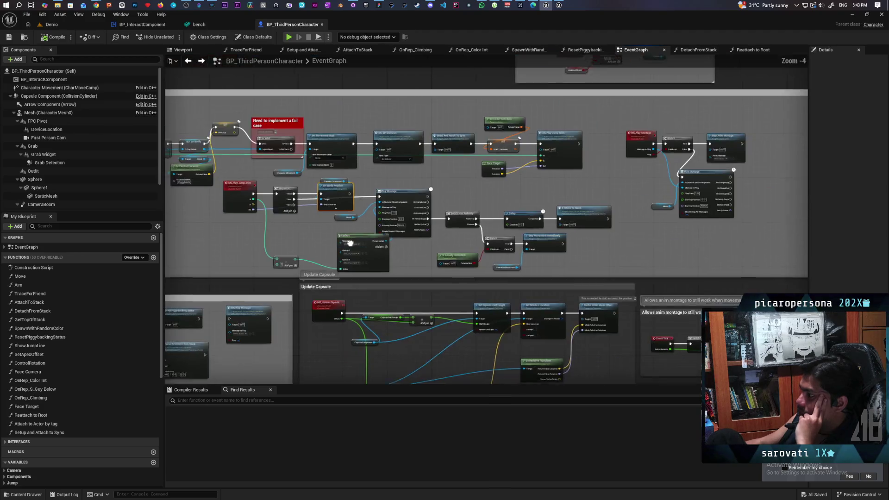
pyautogui.scroll(3, 415, 220)
pyautogui.click(413, 208)
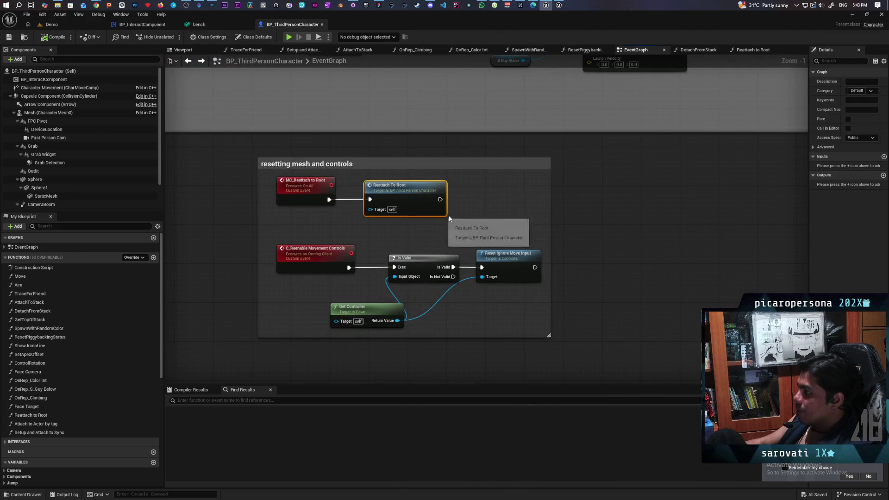
pyautogui.scroll(-4, 507, 196)
pyautogui.scroll(3, 398, 249)
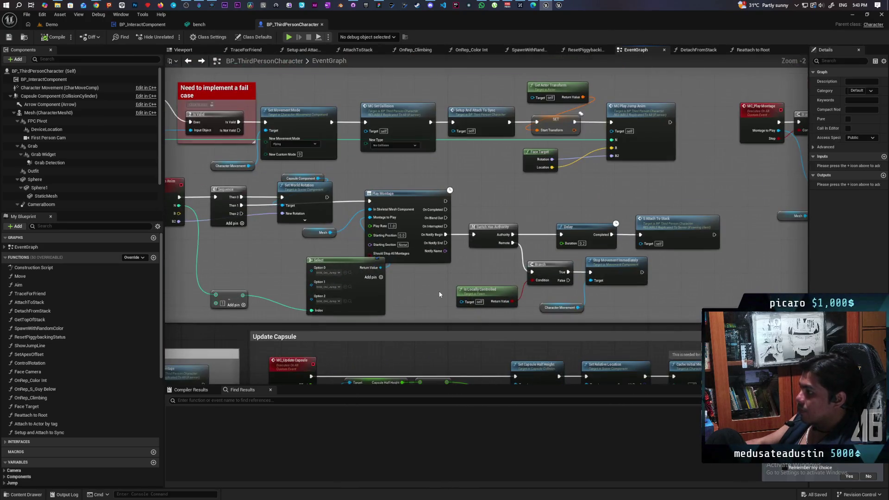
pyautogui.scroll(2, 418, 284)
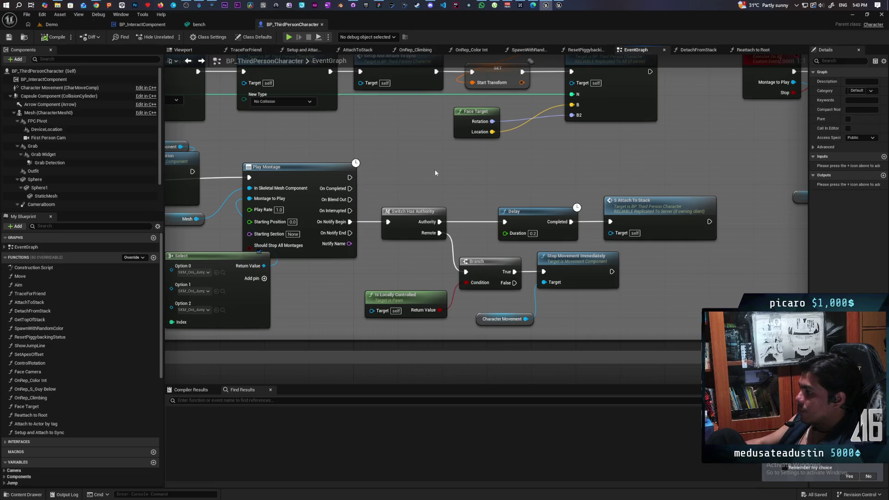
pyautogui.hotkey('ctrl', 'v')
pyautogui.moveTo(401, 187)
pyautogui.mouseDown()
pyautogui.moveTo(515, 143)
pyautogui.moveTo(475, 162)
pyautogui.moveTo(410, 247)
pyautogui.moveTo(372, 248)
pyautogui.mouseUp()
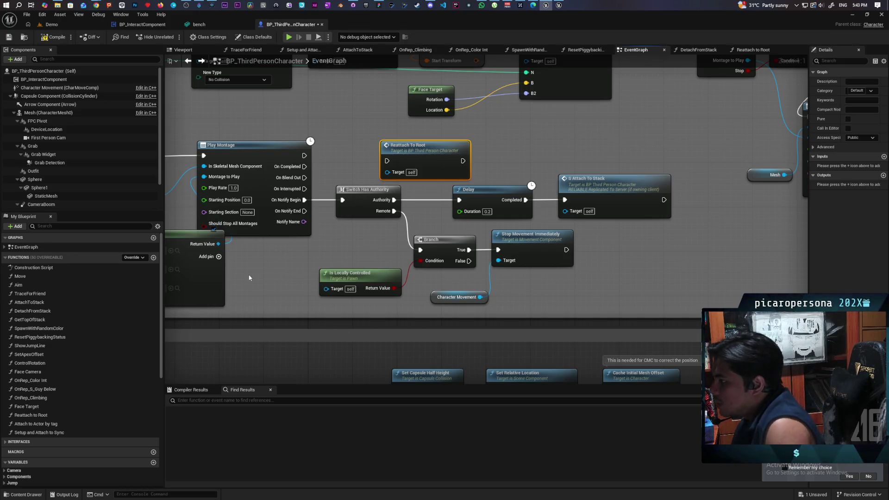
# Duplicate the Play Montage node together with its Mesh getter
pyautogui.scroll(-1, 280, 253)
pyautogui.moveTo(325, 274)
pyautogui.mouseDown()
pyautogui.moveTo(318, 254)
pyautogui.moveTo(309, 257)
pyautogui.moveTo(413, 233)
pyautogui.mouseUp()
pyautogui.click(347, 180)
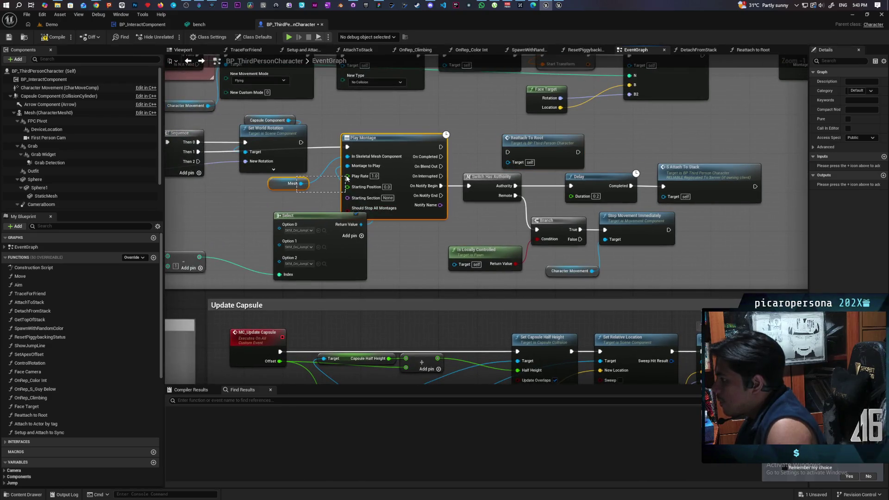
pyautogui.moveTo(549, 239); pyautogui.dragTo(393, 225)
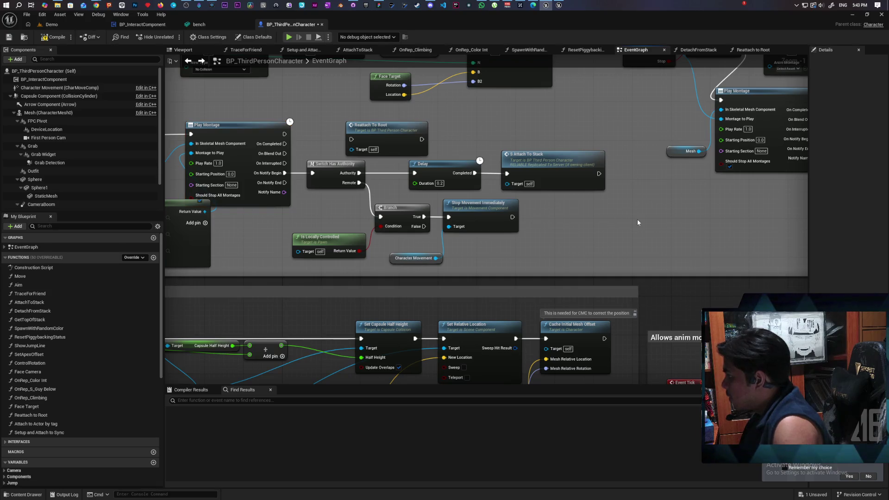
pyautogui.hotkey('ctrl', 'v')
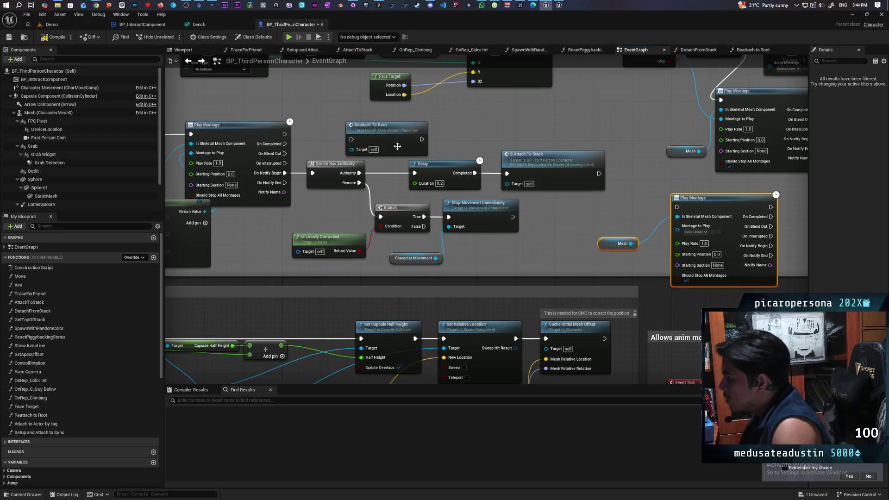
# Rearrange the MC_Play Montage group and the Reattach To Root chain to make room
pyautogui.scroll(-2, 357, 193)
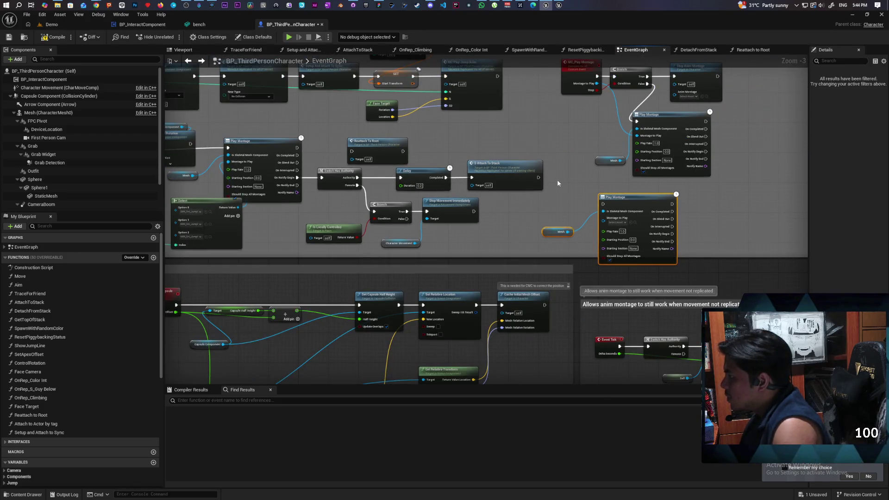
pyautogui.moveTo(515, 103); pyautogui.dragTo(618, 204)
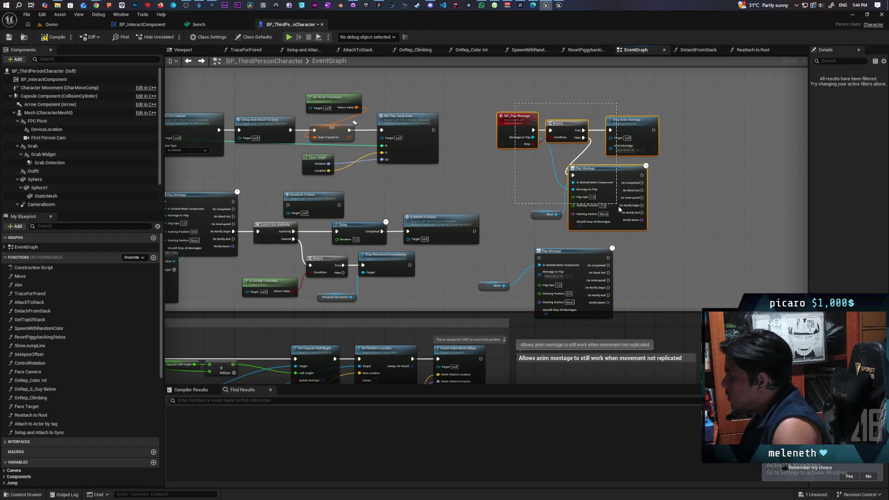
pyautogui.moveTo(605, 174); pyautogui.dragTo(585, 127)
pyautogui.click(530, 220)
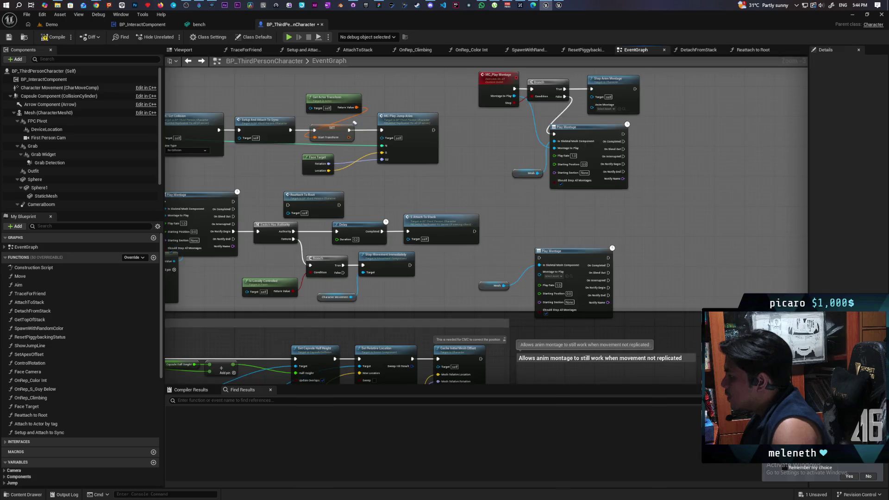
pyautogui.moveTo(523, 227); pyautogui.dragTo(612, 172)
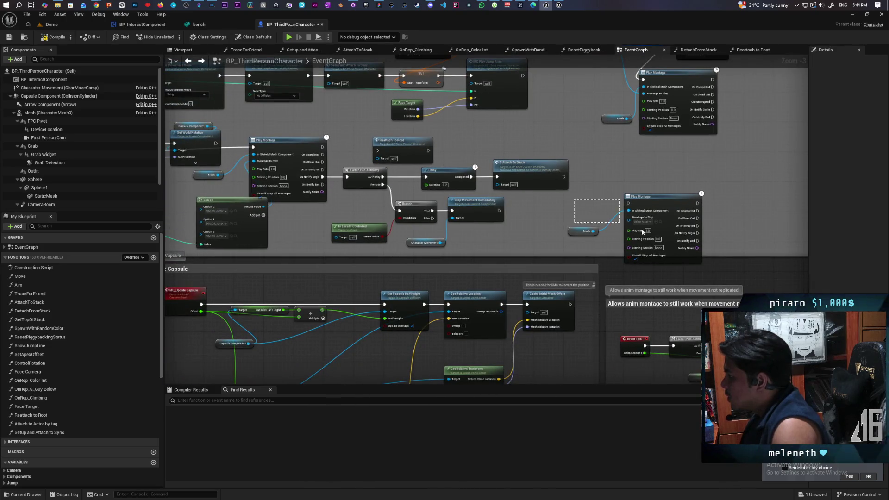
pyautogui.moveTo(638, 227); pyautogui.dragTo(720, 219)
pyautogui.moveTo(349, 149); pyautogui.dragTo(512, 240)
pyautogui.moveTo(409, 146)
pyautogui.mouseDown()
pyautogui.moveTo(496, 145)
pyautogui.moveTo(330, 182)
pyautogui.mouseUp()
pyautogui.click(420, 149)
# Place the new Play Montage after Reattach To Root, wire its exec in, and position the Mesh getter beside it
pyautogui.scroll(3, 356, 179)
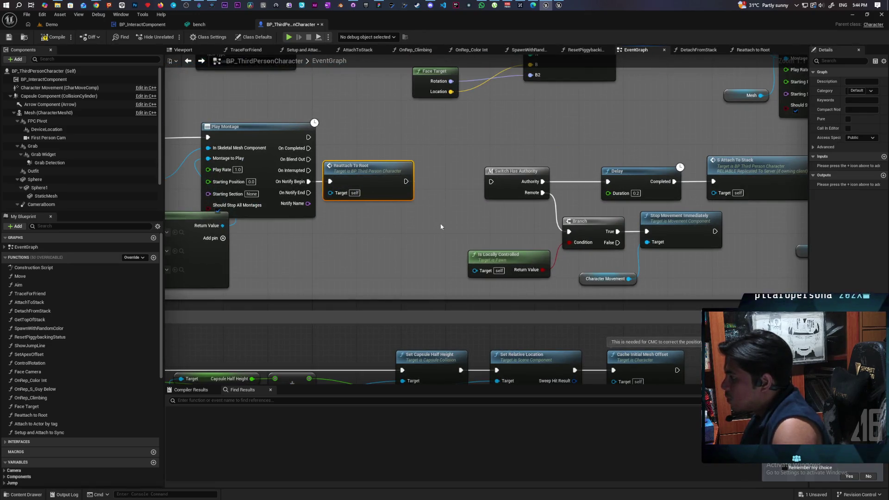
pyautogui.hotkey('ctrl', 'v')
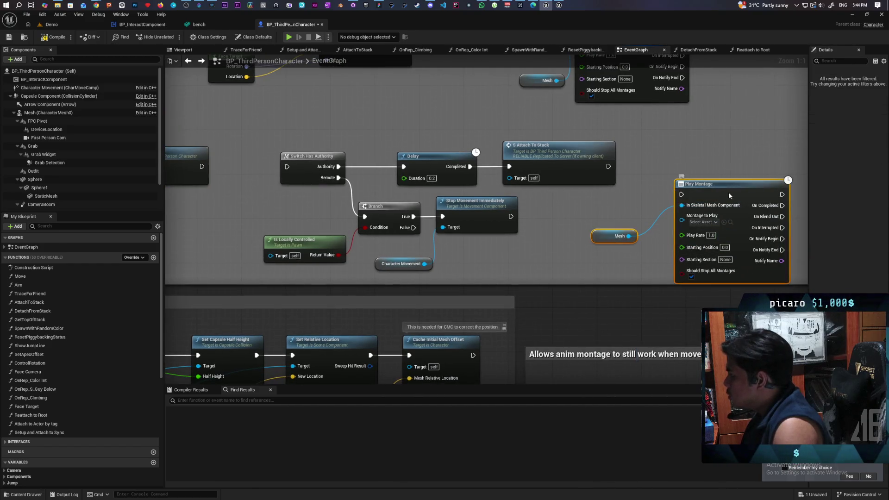
pyautogui.moveTo(728, 193); pyautogui.dragTo(226, 191)
pyautogui.moveTo(353, 128); pyautogui.dragTo(564, 241)
pyautogui.moveTo(342, 154)
pyautogui.mouseDown()
pyautogui.moveTo(434, 146)
pyautogui.moveTo(422, 152)
pyautogui.mouseUp()
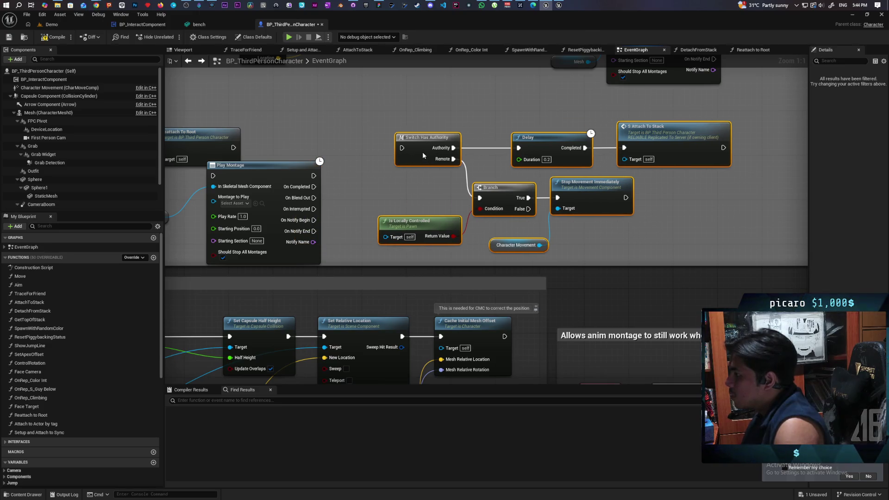
pyautogui.click(358, 193)
pyautogui.moveTo(312, 170)
pyautogui.mouseDown()
pyautogui.moveTo(410, 170)
pyautogui.moveTo(451, 137)
pyautogui.mouseUp()
pyautogui.moveTo(330, 147); pyautogui.dragTo(354, 147)
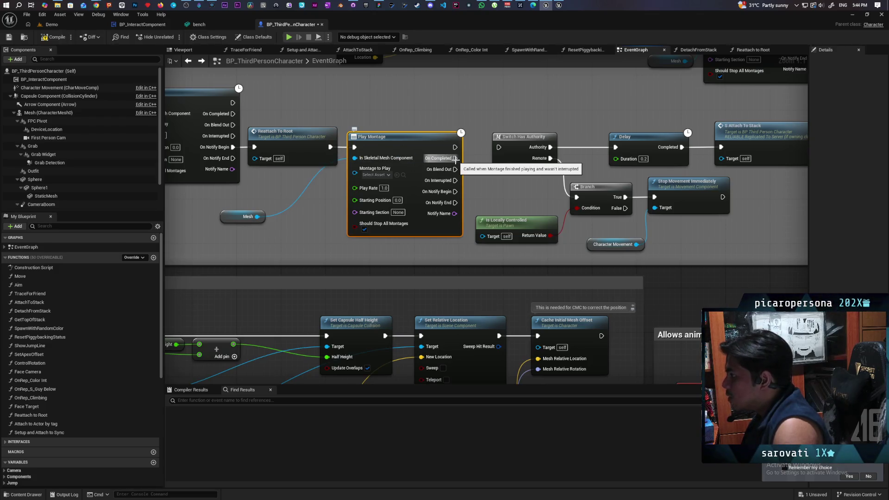
pyautogui.moveTo(321, 215); pyautogui.dragTo(377, 204)
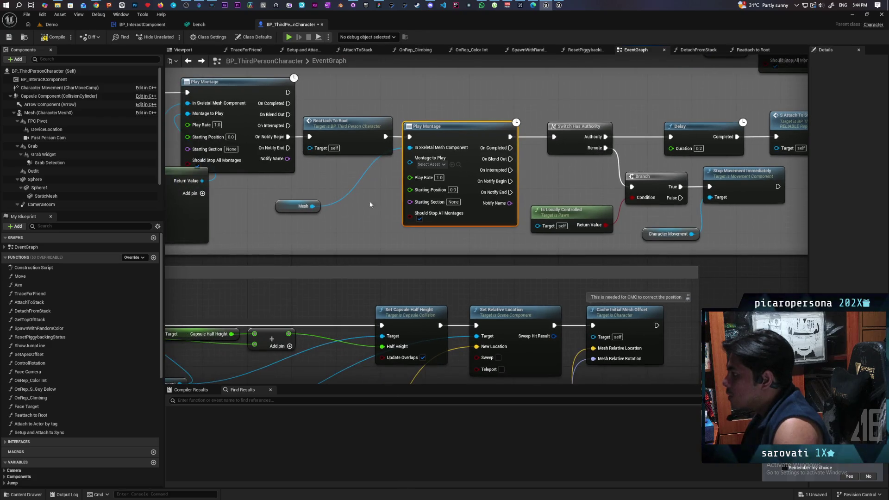
pyautogui.moveTo(289, 205); pyautogui.dragTo(356, 173)
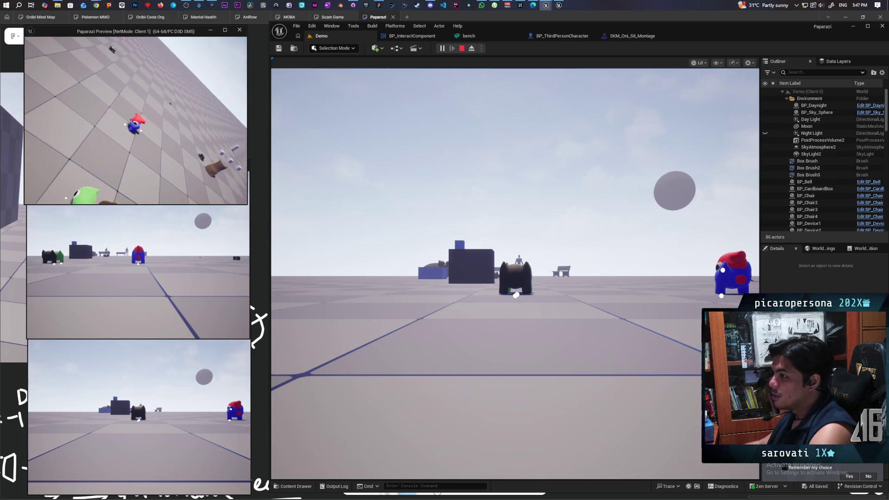
# Restart the multiplayer session and walk Client 1's red character to the black one with show Collision on
pyautogui.press('Escape')
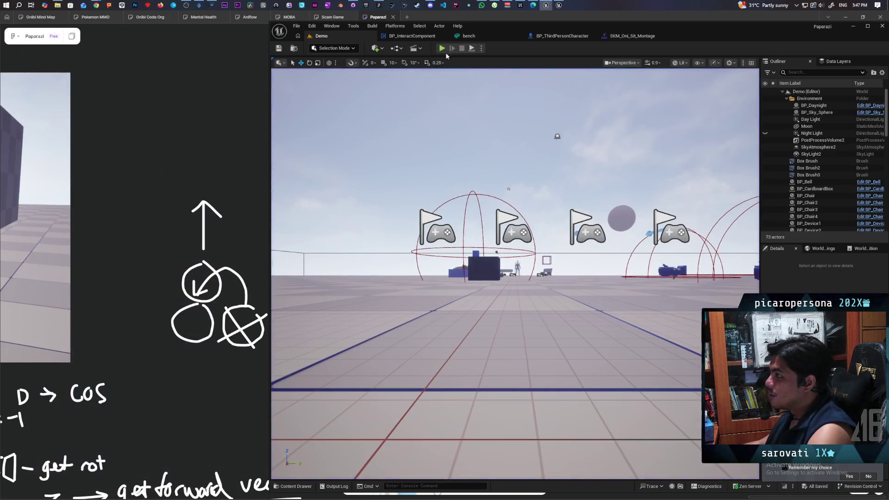
pyautogui.click(442, 49)
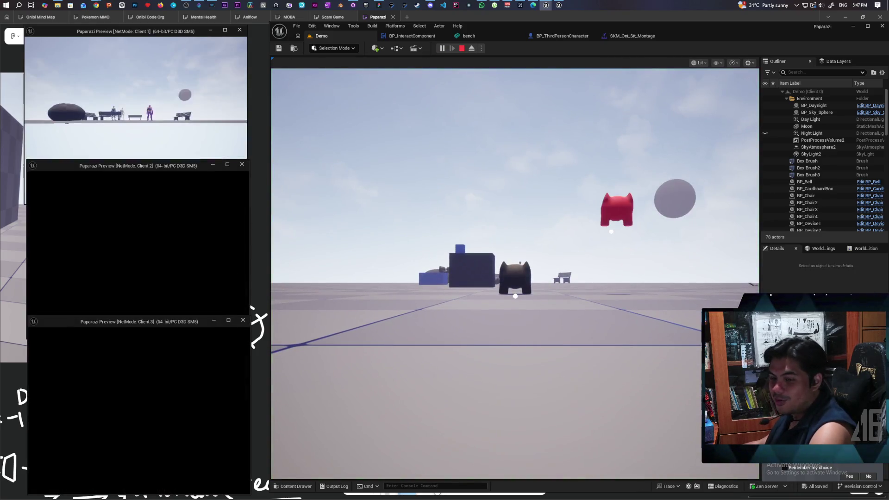
pyautogui.click(158, 133)
pyautogui.press('w')
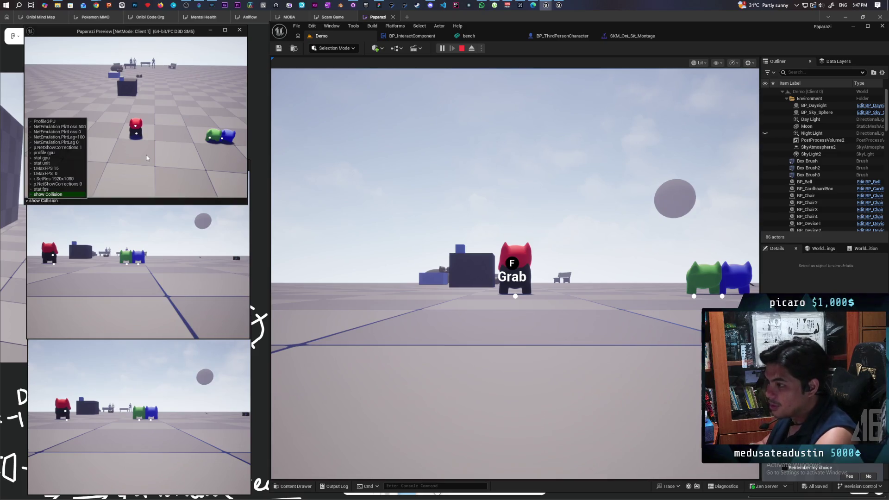
pyautogui.press('Return')
pyautogui.press('w')
pyautogui.press('s')
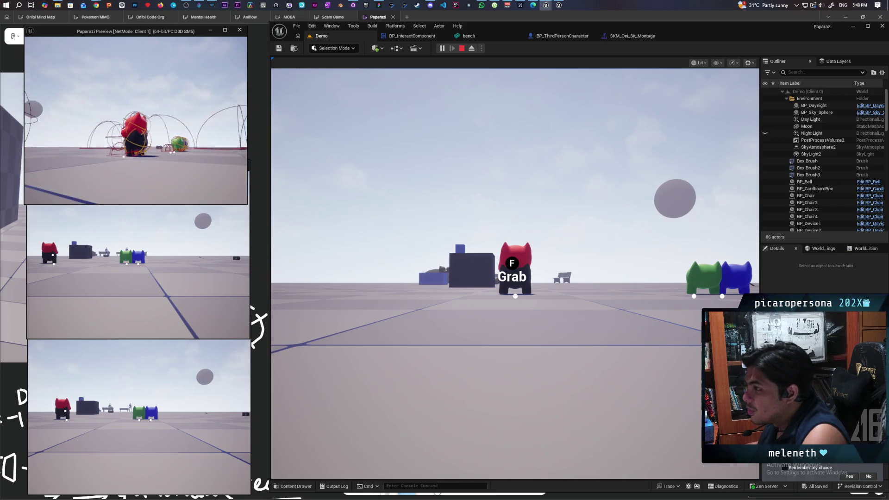
pyautogui.press('w')
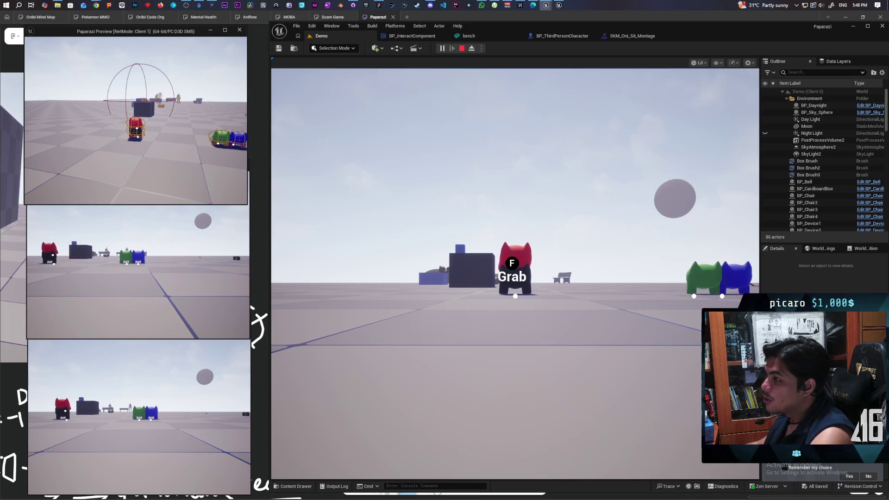
# Restart the session, move the stacked blue-and-red character from Client 2, then stop playing
pyautogui.press('Escape')
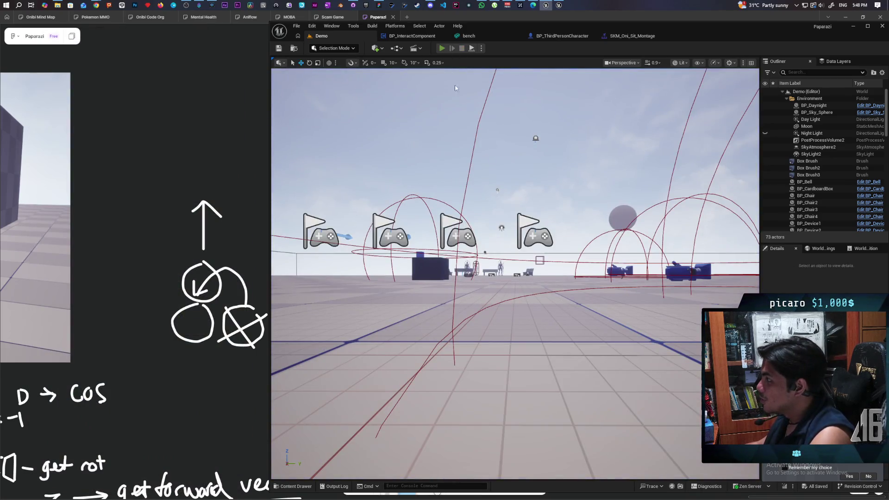
pyautogui.hotkey('alt', 'p')
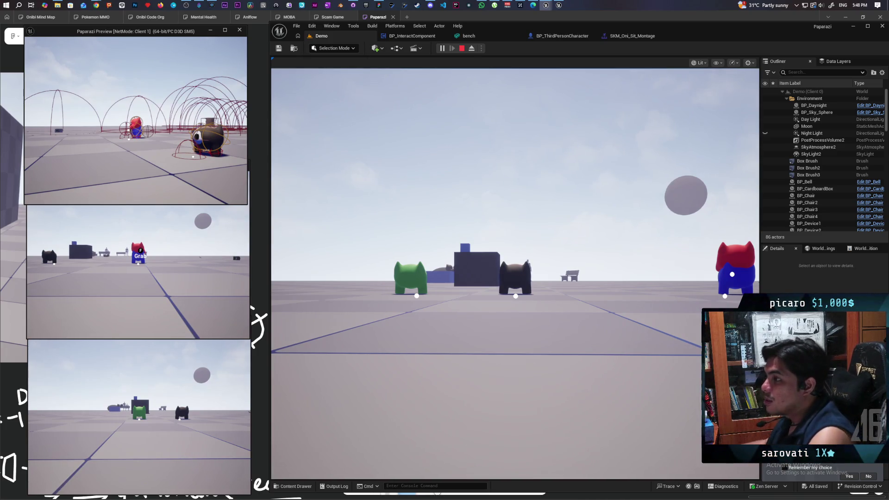
pyautogui.hotkey('alt', 'Tab')
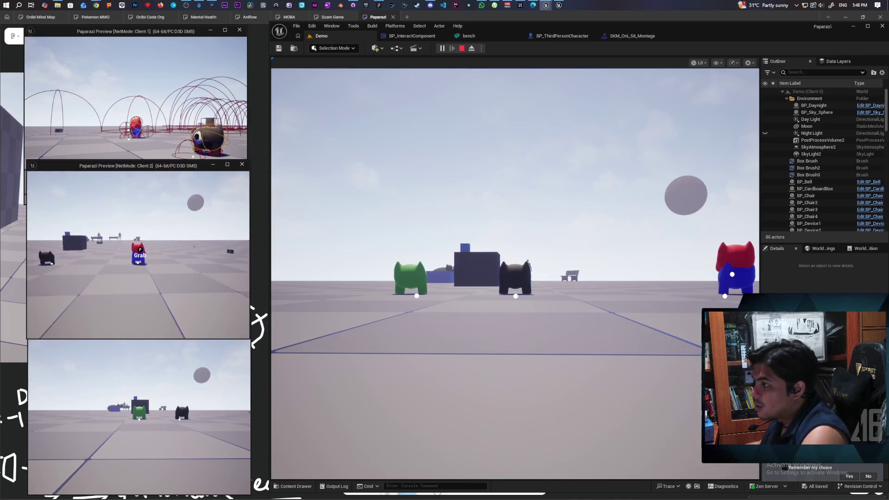
pyautogui.press('w')
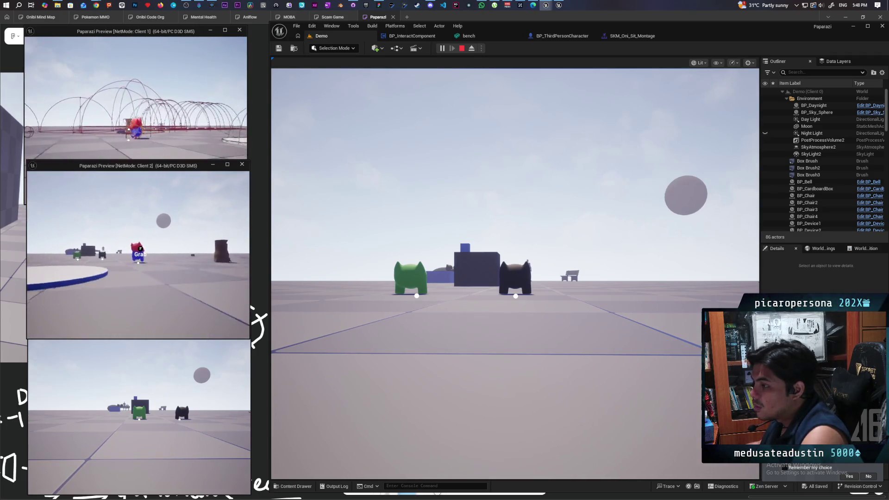
pyautogui.press('w')
pyautogui.press('w')
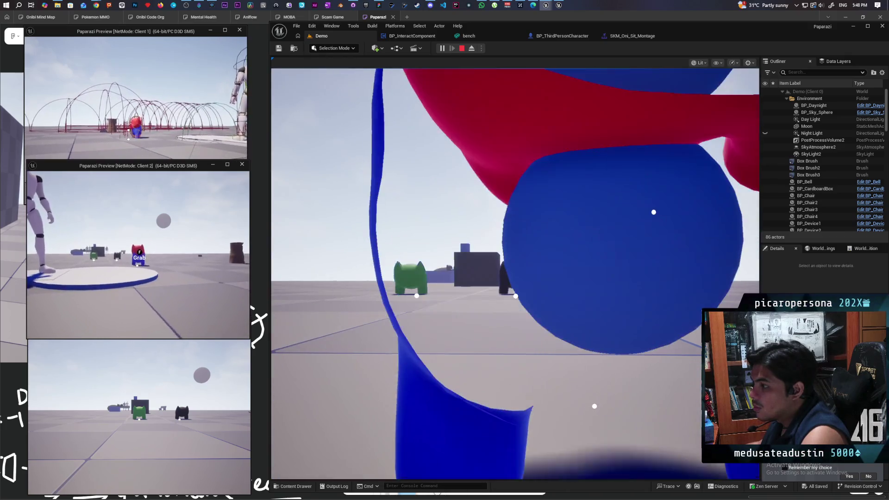
pyautogui.hotkey('alt', 'Tab')
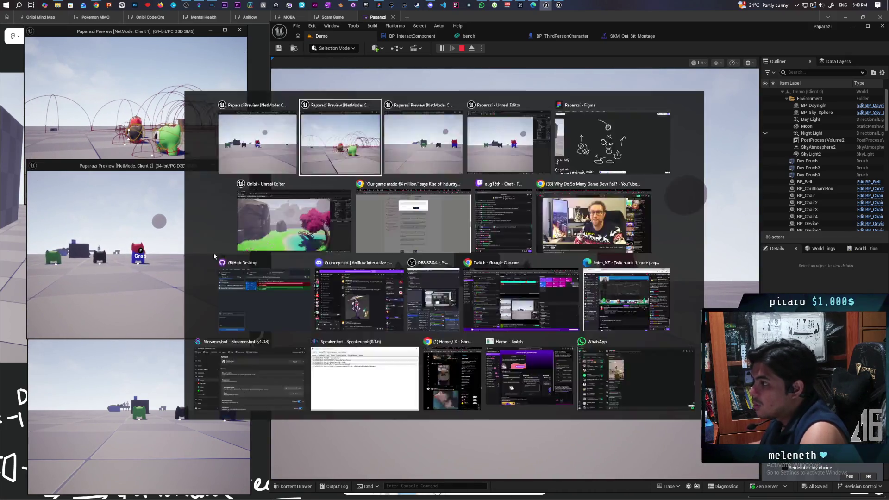
pyautogui.moveTo(136, 120)
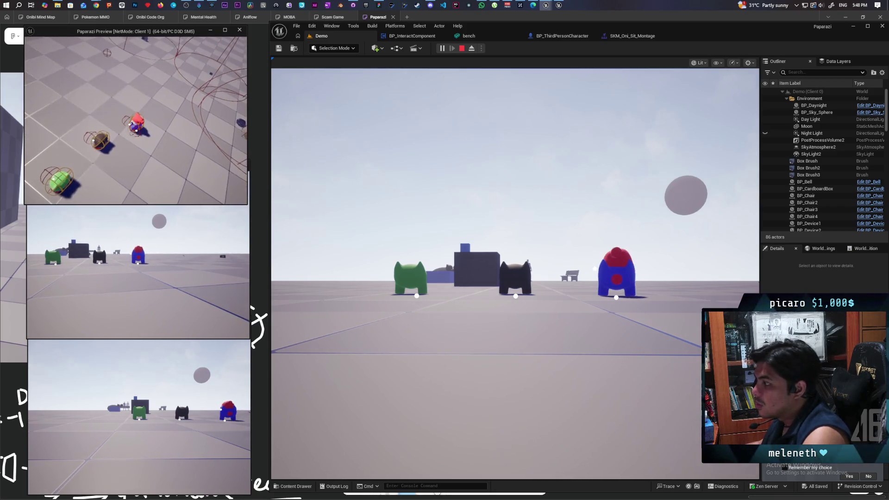
pyautogui.press('Escape')
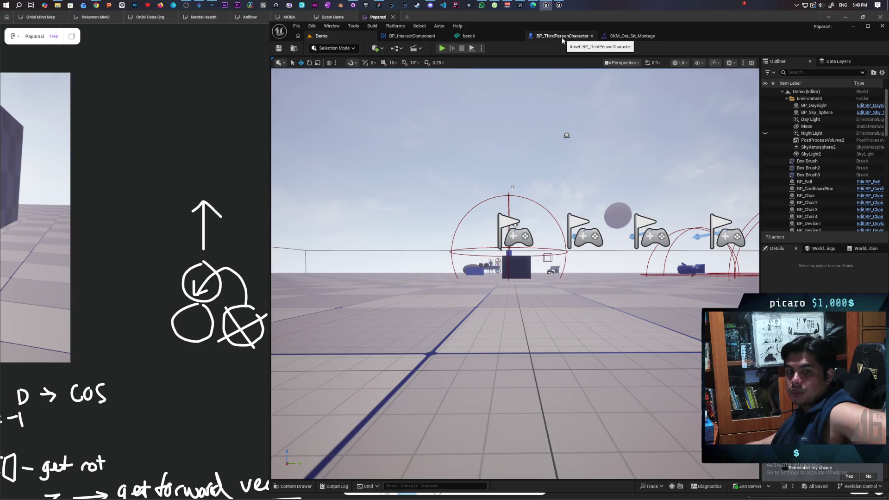
# In BP_ThirdPersonCharacter's EventGraph, open the Reattach to Root function down to Detach From Component
pyautogui.click(414, 38)
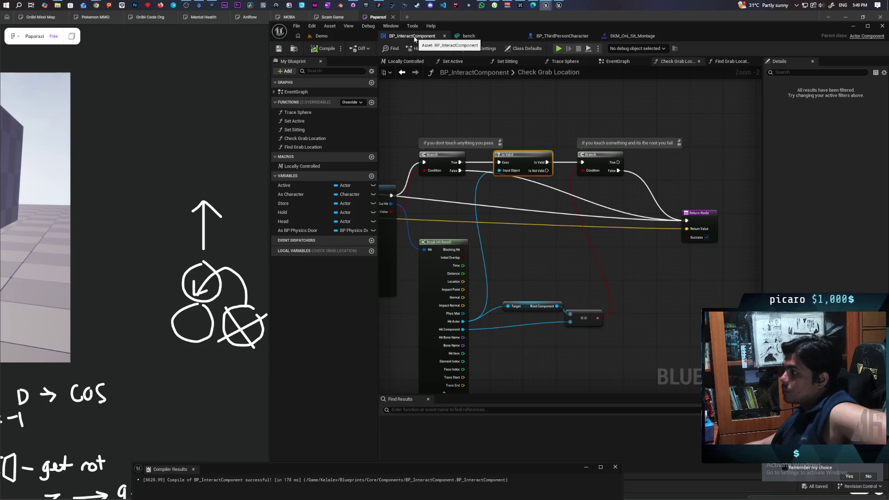
pyautogui.click(632, 35)
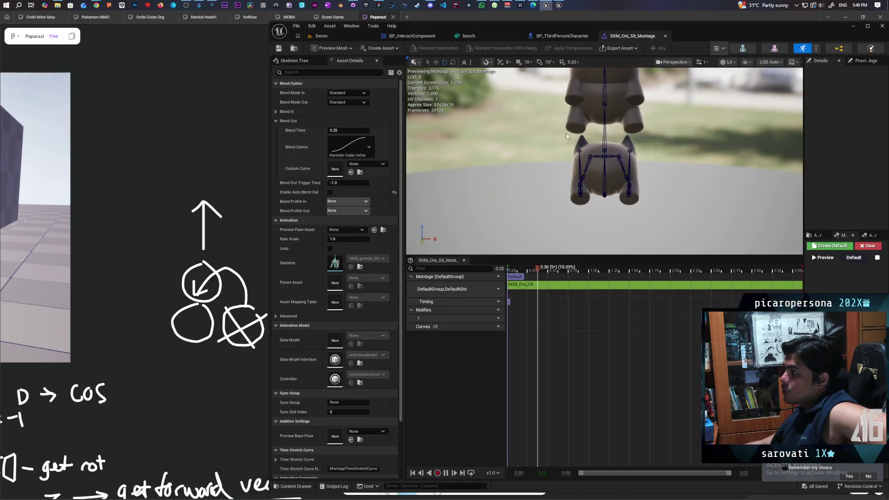
pyautogui.click(568, 37)
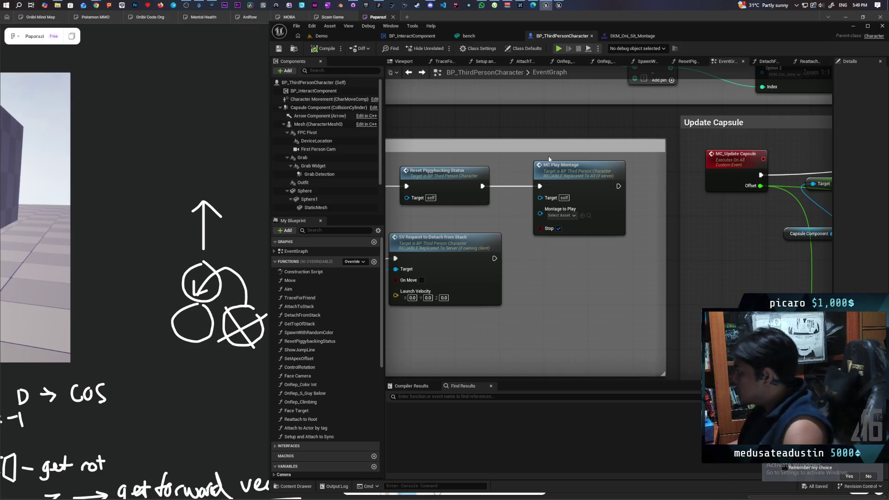
pyautogui.scroll(-7, 667, 262)
pyautogui.scroll(5, 636, 264)
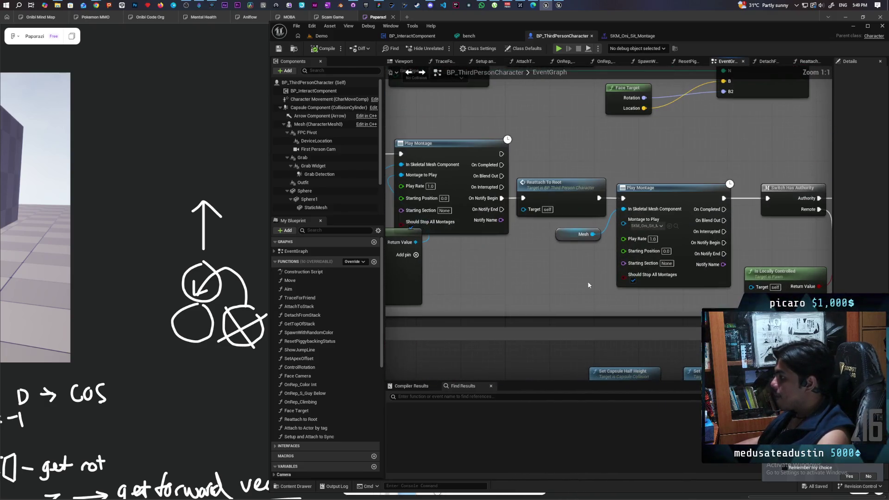
pyautogui.doubleClick(539, 230)
pyautogui.scroll(2, 542, 310)
pyautogui.moveTo(556, 312)
pyautogui.mouseDown()
pyautogui.moveTo(475, 312)
pyautogui.moveTo(545, 317)
pyautogui.mouseUp()
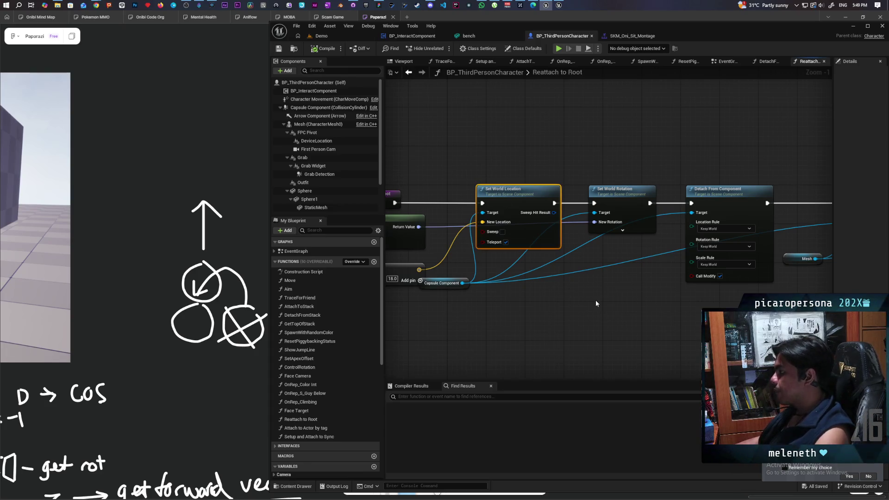
# Move Detach From Component aside and wire Set World Rotation straight into Attach Component To Component
pyautogui.click(635, 214)
pyautogui.moveTo(676, 297)
pyautogui.mouseDown()
pyautogui.moveTo(545, 297)
pyautogui.moveTo(627, 258)
pyautogui.moveTo(680, 214)
pyautogui.moveTo(701, 277)
pyautogui.mouseUp()
pyautogui.moveTo(577, 301)
pyautogui.mouseDown()
pyautogui.moveTo(669, 293)
pyautogui.moveTo(571, 297)
pyautogui.mouseUp()
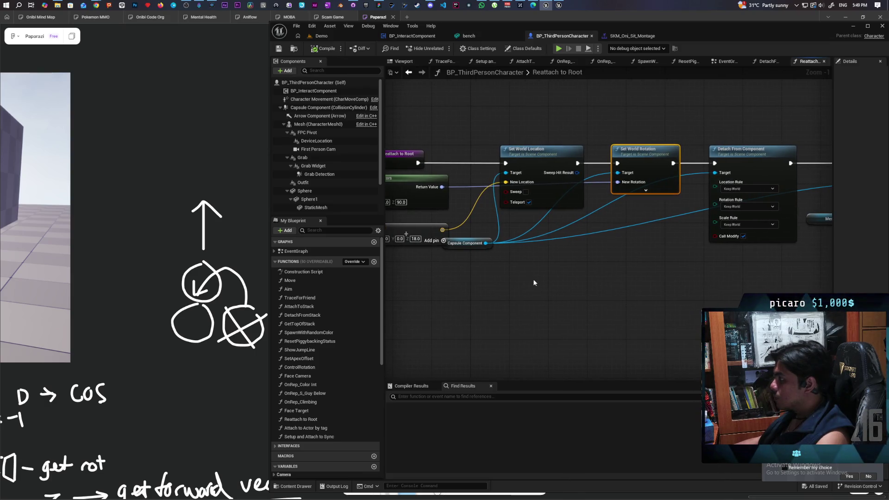
pyautogui.moveTo(482, 245)
pyautogui.mouseDown()
pyautogui.moveTo(489, 256)
pyautogui.moveTo(504, 248)
pyautogui.mouseUp()
pyautogui.moveTo(654, 267)
pyautogui.mouseDown()
pyautogui.moveTo(512, 287)
pyautogui.moveTo(641, 276)
pyautogui.mouseUp()
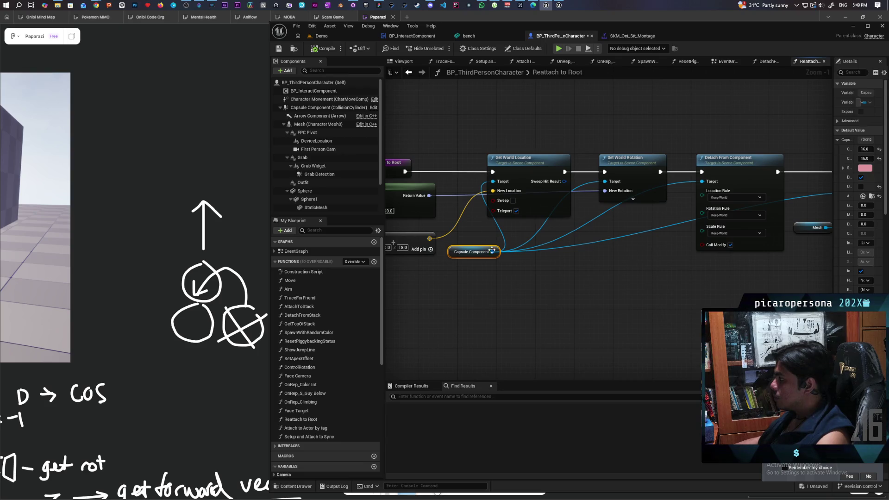
pyautogui.moveTo(731, 283)
pyautogui.mouseDown()
pyautogui.moveTo(778, 277)
pyautogui.moveTo(663, 289)
pyautogui.moveTo(782, 273)
pyautogui.moveTo(561, 291)
pyautogui.moveTo(413, 279)
pyautogui.mouseUp()
pyautogui.moveTo(609, 187); pyautogui.dragTo(610, 265)
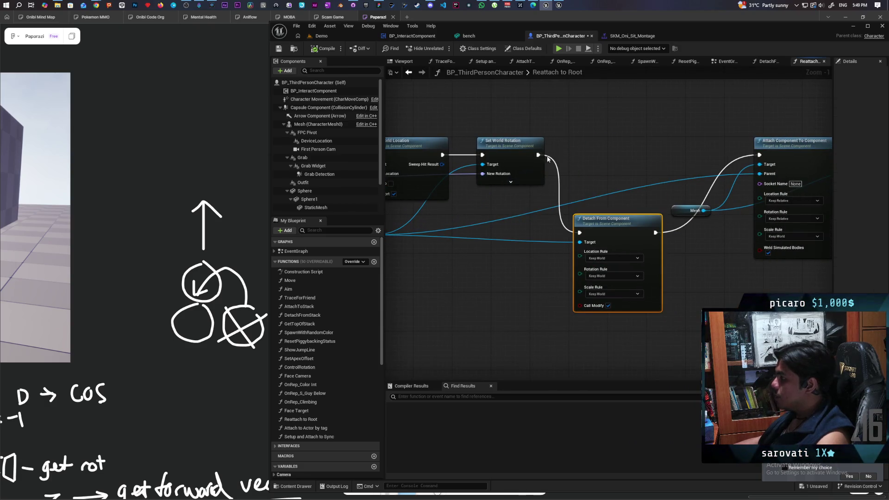
pyautogui.moveTo(539, 155); pyautogui.dragTo(762, 155)
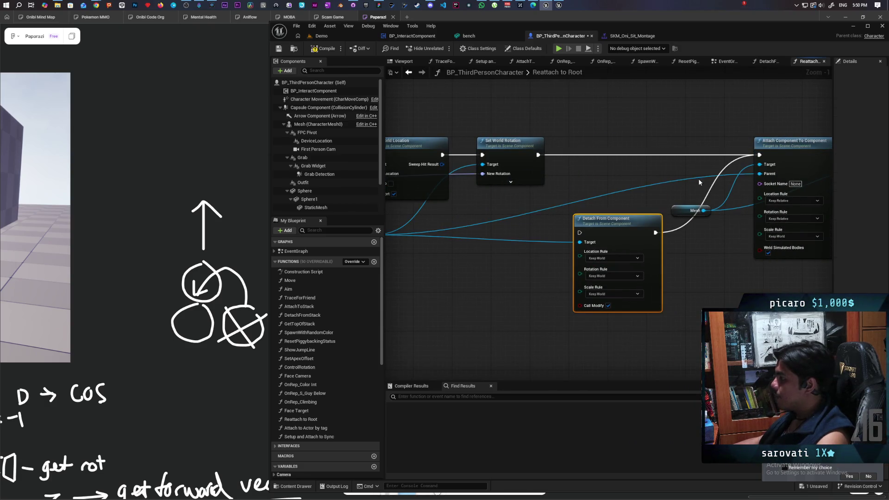
pyautogui.moveTo(698, 179); pyautogui.dragTo(417, 217)
# Plug the Capsule Component wire into Attach Component To Component's Target pin
pyautogui.moveTo(450, 299); pyautogui.dragTo(499, 298)
pyautogui.scroll(1, 499, 299)
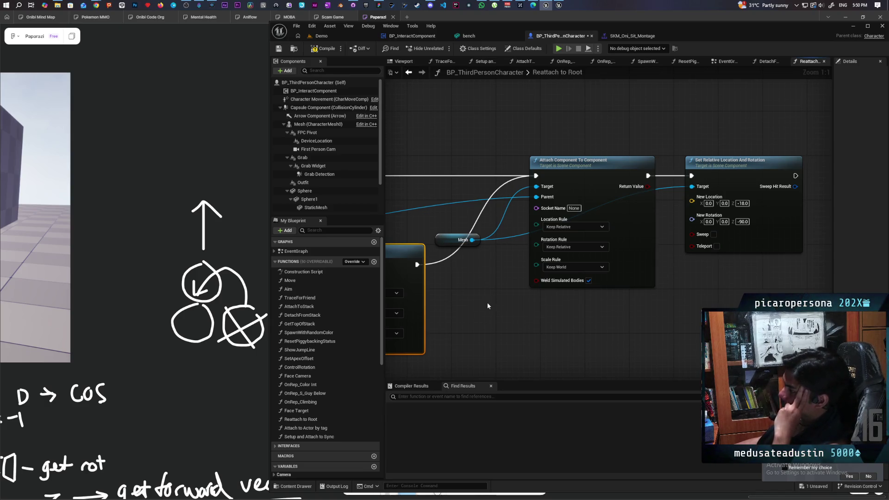
pyautogui.moveTo(487, 305)
pyautogui.mouseDown()
pyautogui.moveTo(477, 342)
pyautogui.moveTo(486, 295)
pyautogui.moveTo(521, 312)
pyautogui.moveTo(417, 293)
pyautogui.moveTo(698, 326)
pyautogui.moveTo(646, 327)
pyautogui.mouseUp()
pyautogui.moveTo(562, 316)
pyautogui.mouseDown()
pyautogui.moveTo(667, 316)
pyautogui.moveTo(586, 316)
pyautogui.mouseUp()
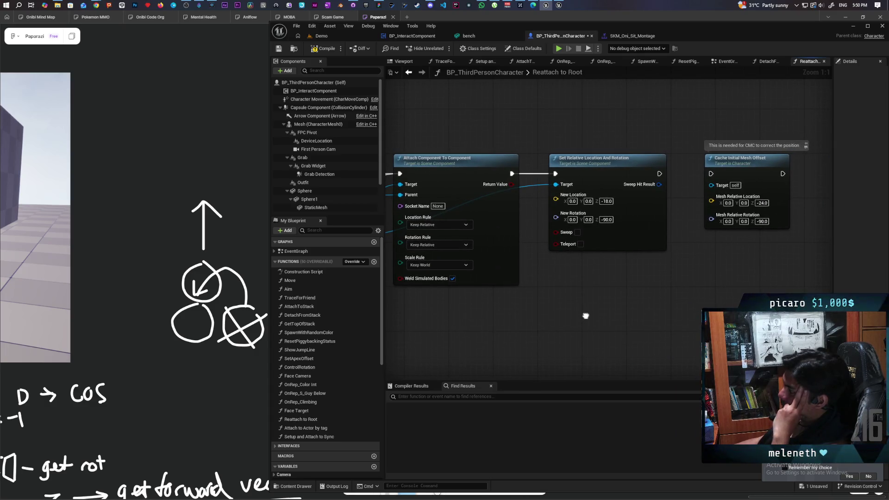
pyautogui.moveTo(586, 316); pyautogui.dragTo(587, 316)
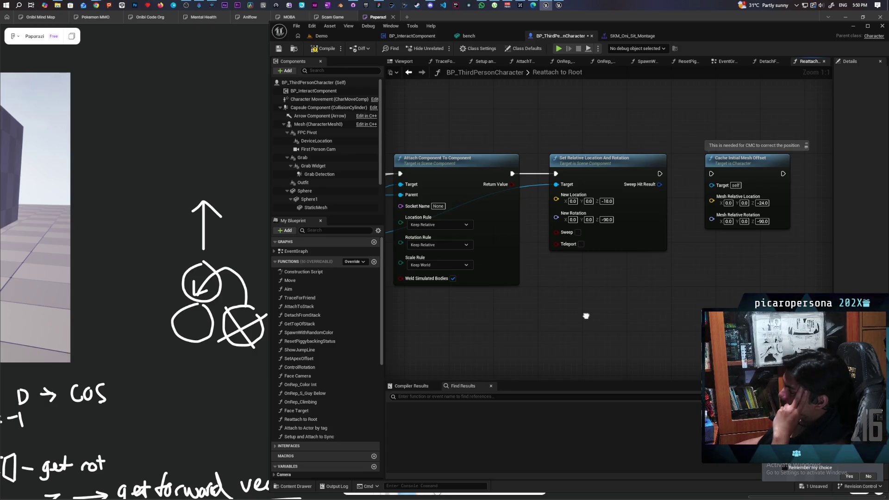
pyautogui.moveTo(586, 316); pyautogui.dragTo(633, 312)
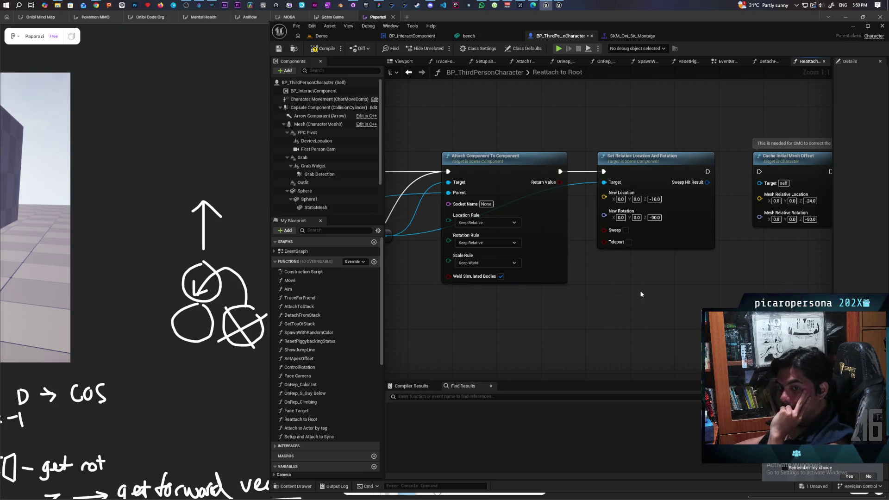
pyautogui.scroll(-3, 570, 321)
pyautogui.moveTo(581, 318)
pyautogui.mouseDown()
pyautogui.moveTo(798, 306)
pyautogui.moveTo(622, 312)
pyautogui.mouseUp()
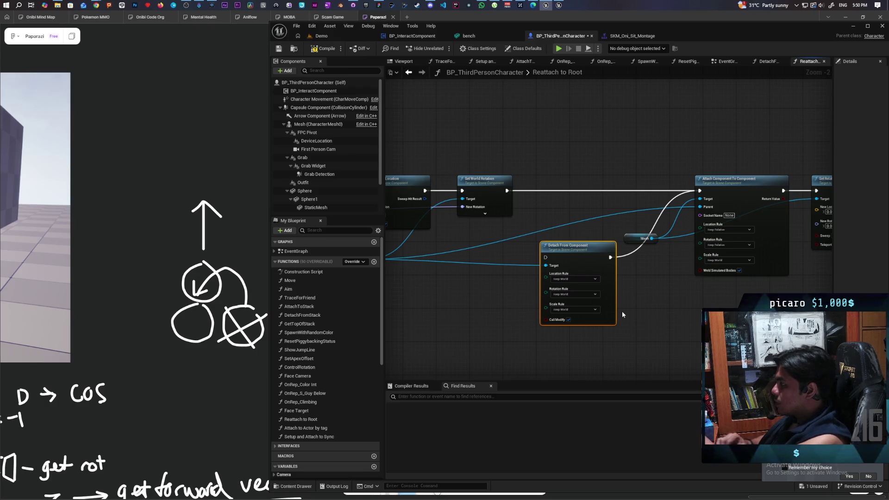
pyautogui.moveTo(627, 307)
pyautogui.mouseDown()
pyautogui.moveTo(636, 311)
pyautogui.moveTo(496, 322)
pyautogui.mouseUp()
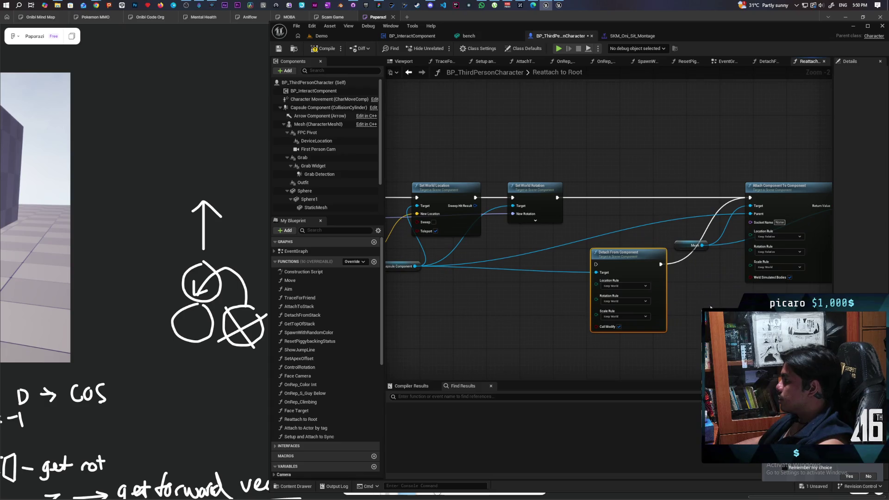
pyautogui.moveTo(682, 307); pyautogui.dragTo(624, 319)
pyautogui.scroll(2, 593, 244)
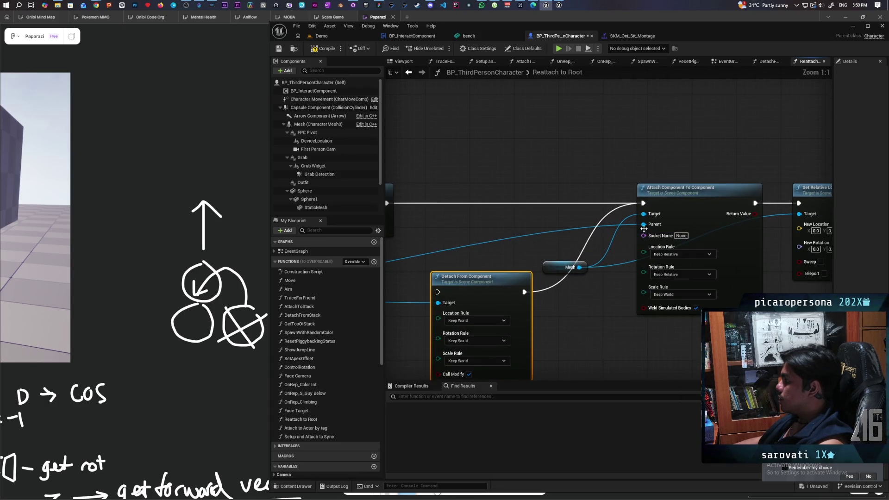
pyautogui.moveTo(644, 224); pyautogui.dragTo(643, 213)
pyautogui.moveTo(616, 249); pyautogui.dragTo(661, 210)
# Pull the S_Guy Below variable into the Reattach to Root graph
pyautogui.scroll(-3, 662, 210)
pyautogui.moveTo(507, 241)
pyautogui.mouseDown()
pyautogui.moveTo(590, 231)
pyautogui.moveTo(530, 279)
pyautogui.moveTo(549, 280)
pyautogui.moveTo(734, 258)
pyautogui.moveTo(675, 270)
pyautogui.moveTo(504, 276)
pyautogui.moveTo(532, 296)
pyautogui.mouseUp()
pyautogui.scroll(1, 591, 231)
pyautogui.scroll(-10, 334, 407)
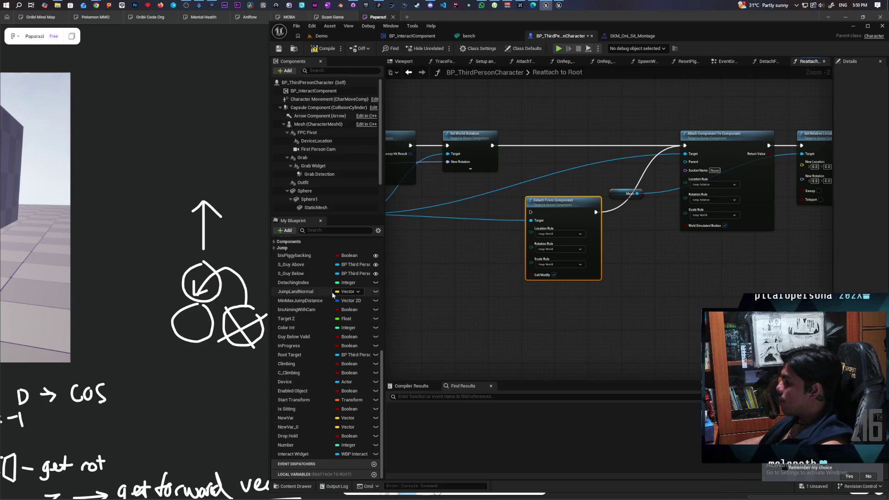
pyautogui.moveTo(296, 275); pyautogui.dragTo(628, 280)
# Add an S_Guy Below getter with Get Mesh and wire the mesh into the attach Parent
pyautogui.moveTo(576, 305); pyautogui.dragTo(617, 281)
pyautogui.click(597, 313)
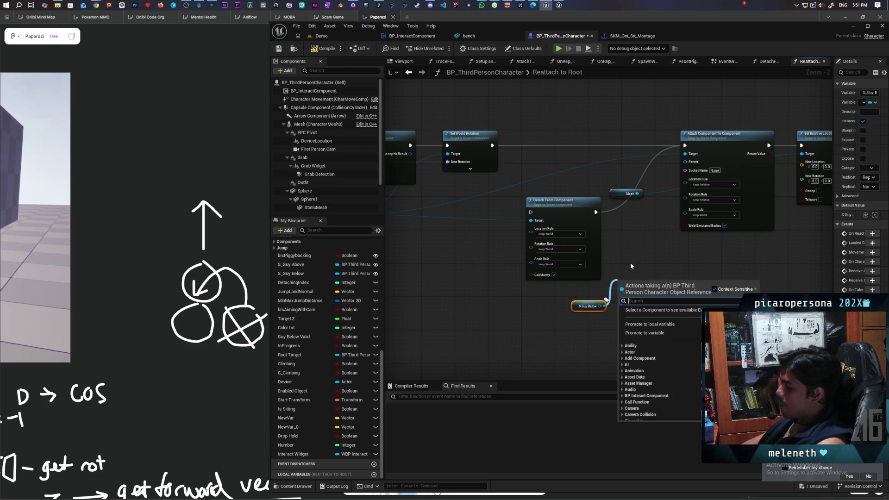
pyautogui.write('get mesh')
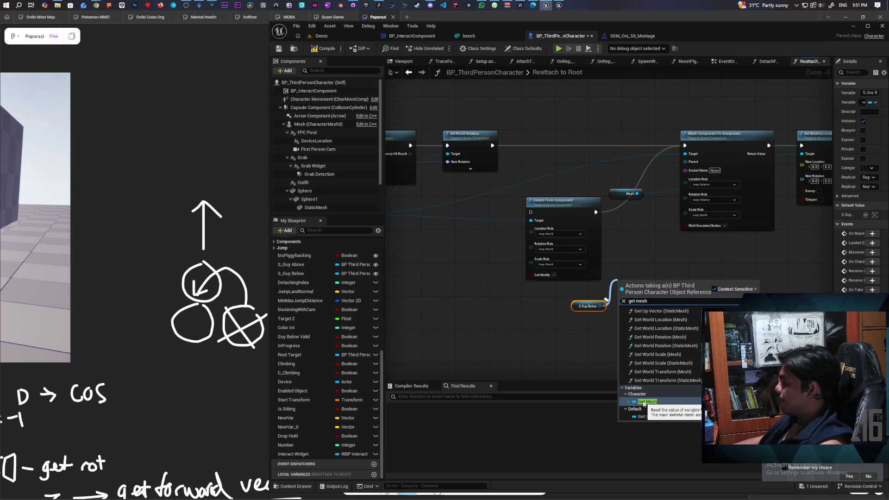
pyautogui.click(644, 402)
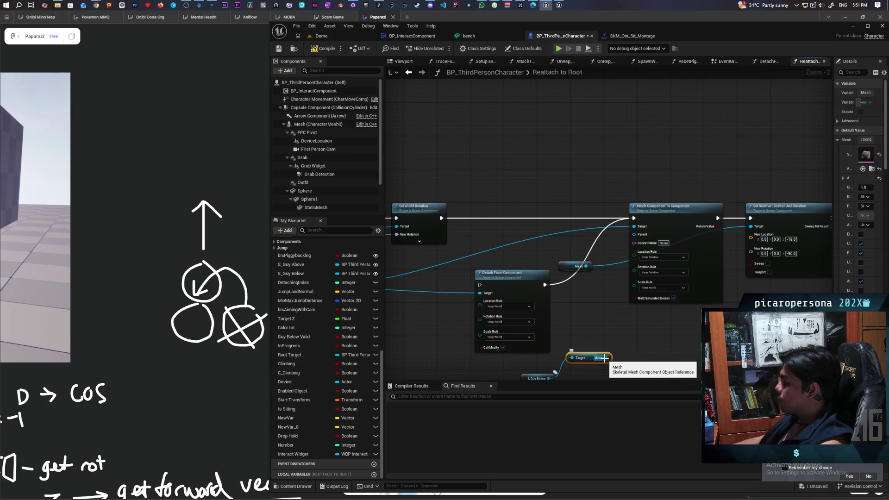
pyautogui.moveTo(605, 359)
pyautogui.mouseDown()
pyautogui.moveTo(618, 260)
pyautogui.moveTo(634, 234)
pyautogui.mouseUp()
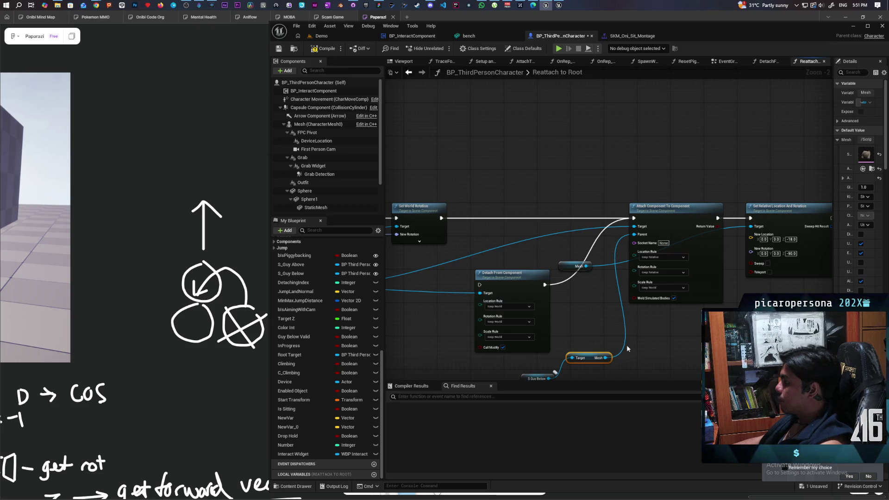
# Set the attach Location Rule and Rotation Rule to Keep World, then return to the Demo level
pyautogui.click(657, 258)
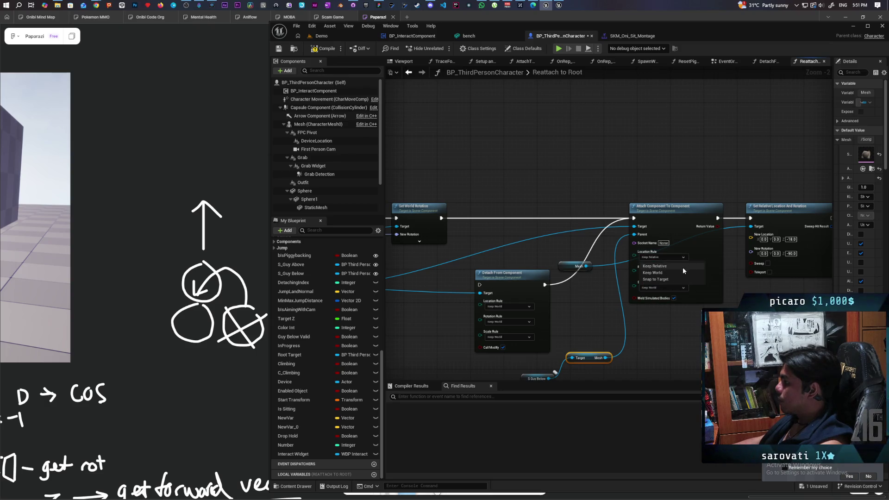
pyautogui.click(666, 273)
pyautogui.click(668, 273)
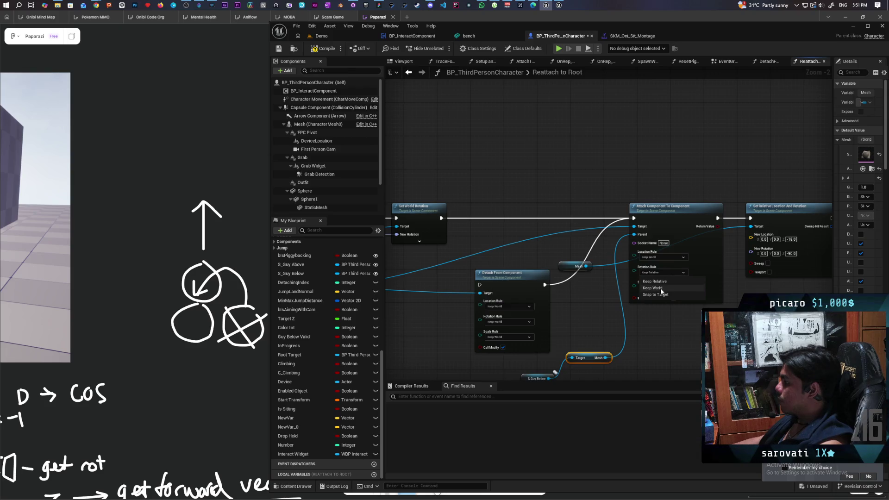
pyautogui.click(661, 290)
pyautogui.scroll(2, 665, 301)
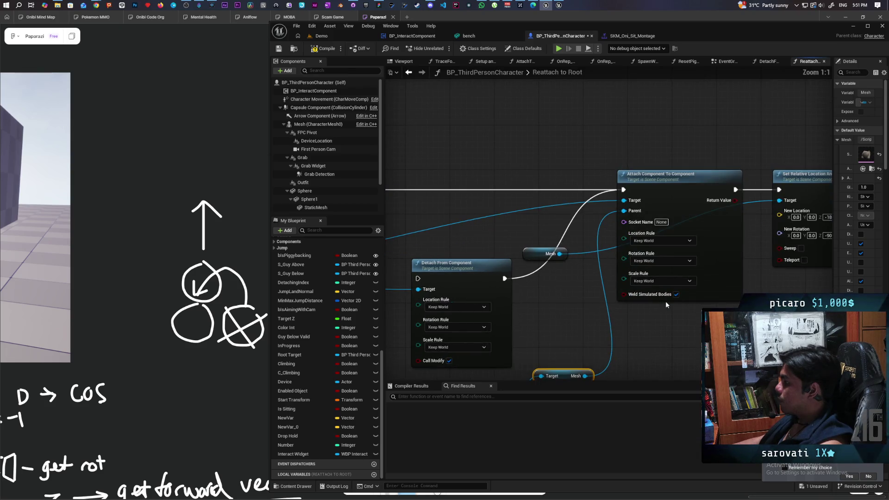
pyautogui.moveTo(741, 312)
pyautogui.mouseDown()
pyautogui.moveTo(575, 312)
pyautogui.moveTo(668, 324)
pyautogui.mouseUp()
pyautogui.scroll(-1, 575, 312)
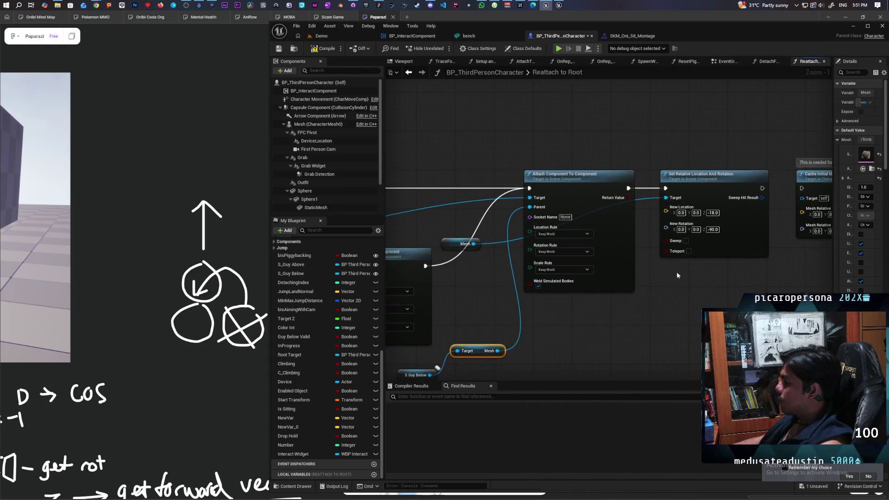
pyautogui.click(646, 191)
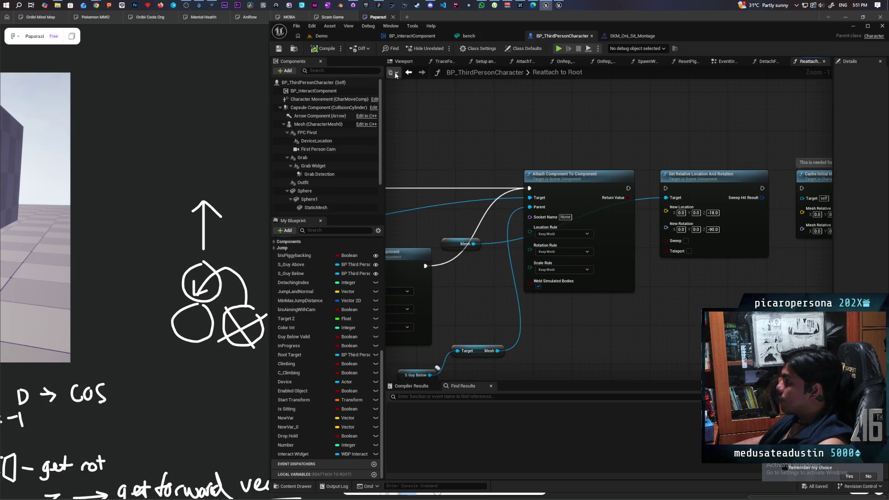
pyautogui.click(321, 36)
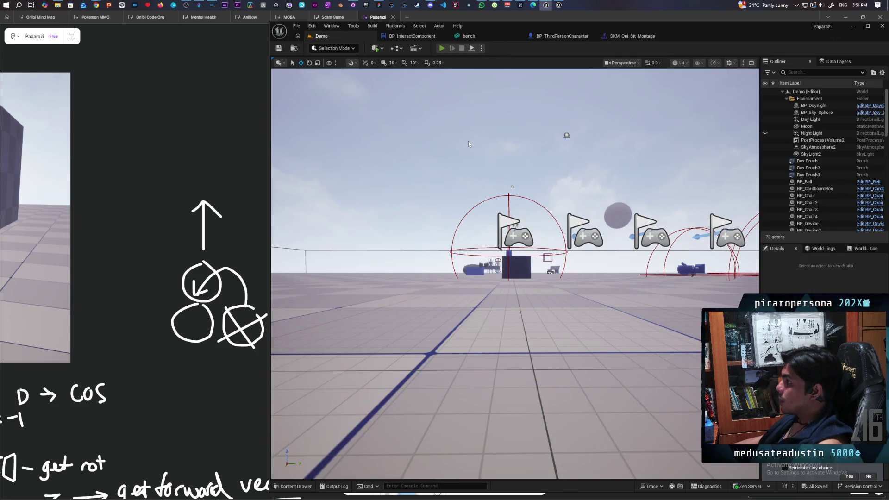
# Launch a multiplayer play session, focus Client 1's window, then stop it
pyautogui.hotkey('alt', 'p')
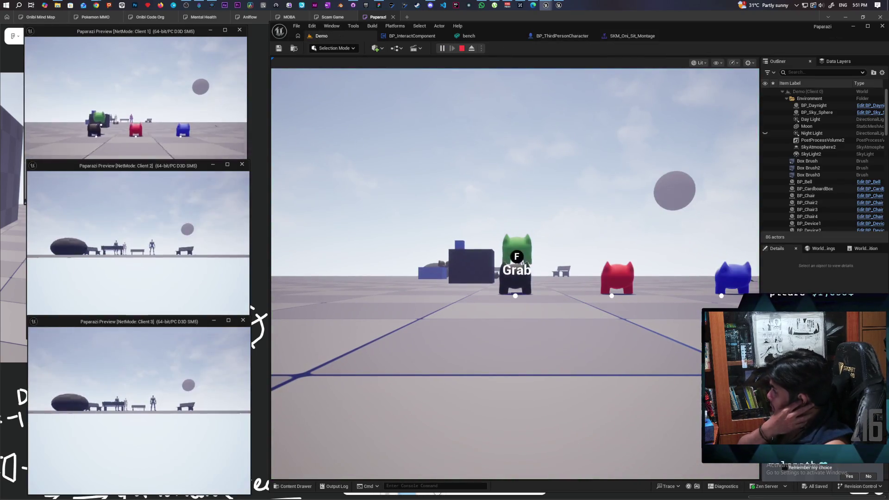
pyautogui.click(140, 124)
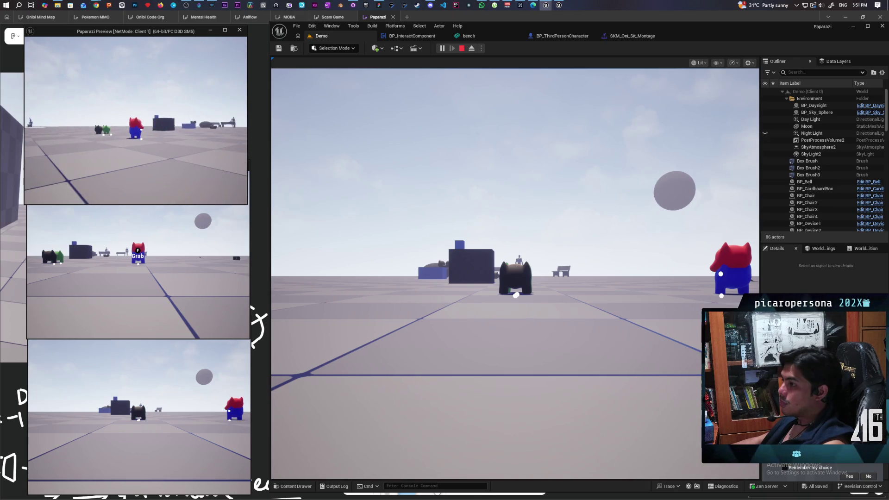
pyautogui.press('Escape')
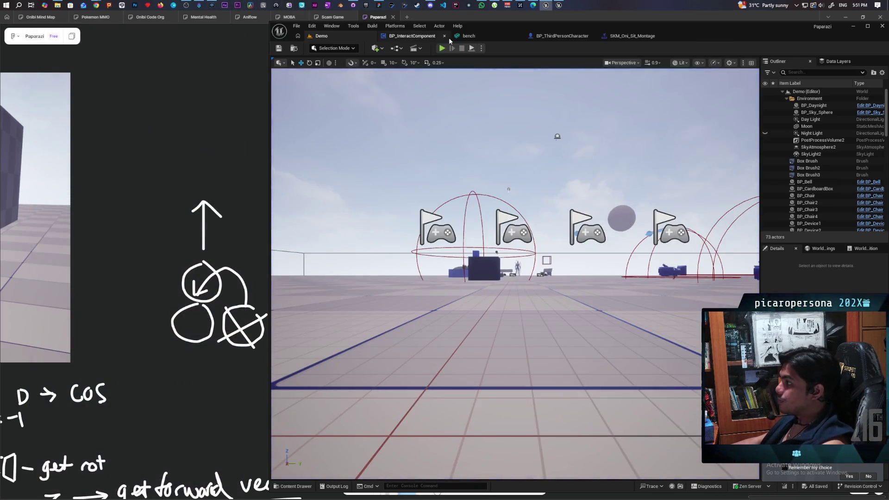
# Restart the session, walk the black character onto the red one, then open SKM_Oni_Sit_Montage
pyautogui.hotkey('alt', 'p')
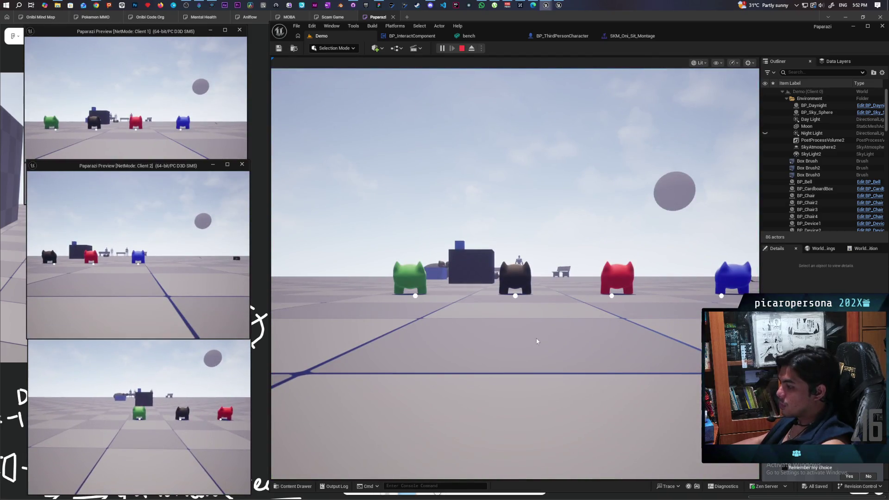
pyautogui.click(532, 338)
pyautogui.press('w')
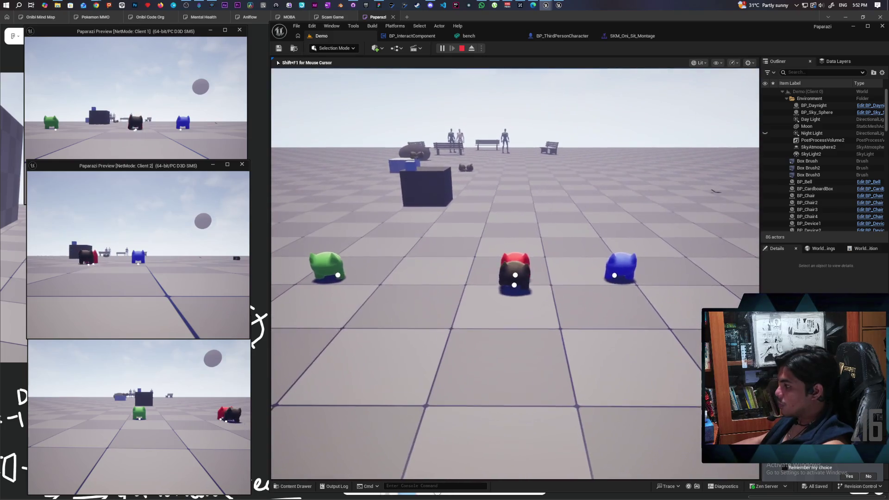
pyautogui.press('w')
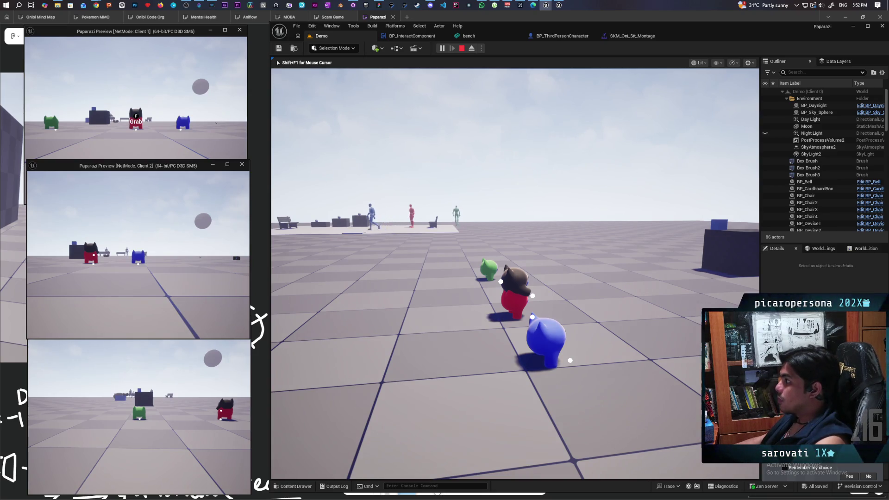
pyautogui.press('Escape')
pyautogui.click(626, 37)
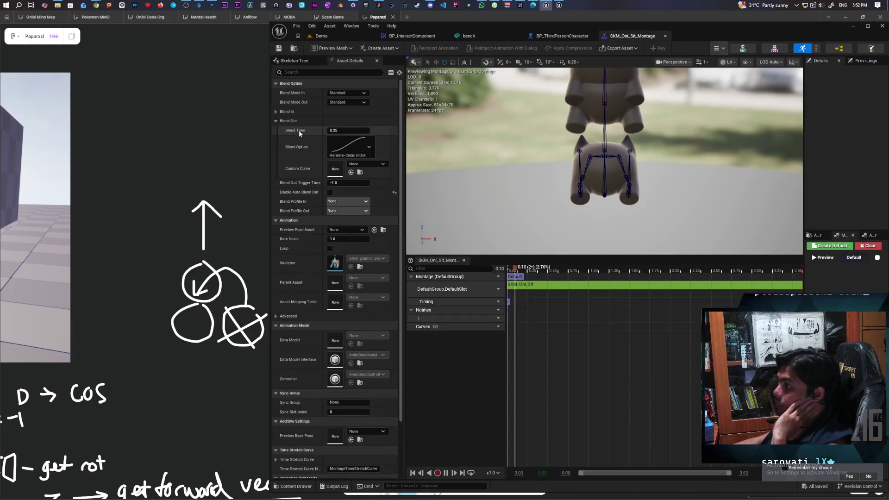
# Set SKM_Oni_Sit_Montage's Blend In time to 0.0, save it, and return to the Demo level
pyautogui.click(370, 148)
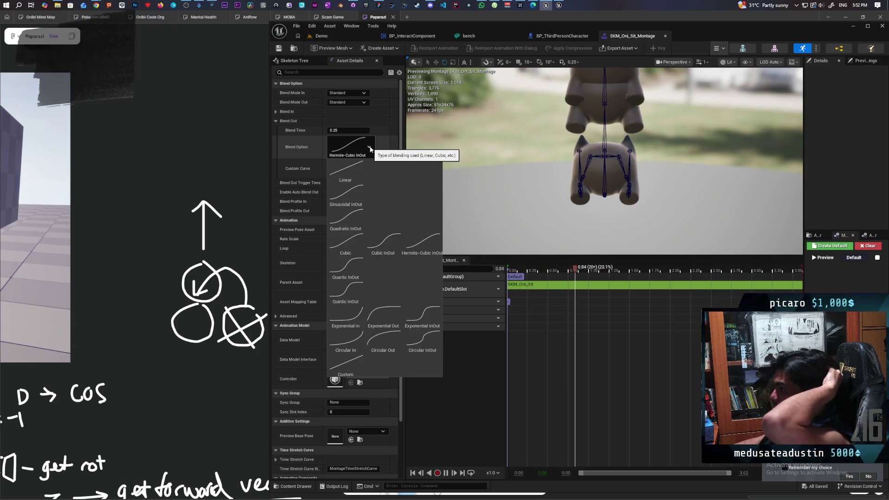
pyautogui.click(339, 145)
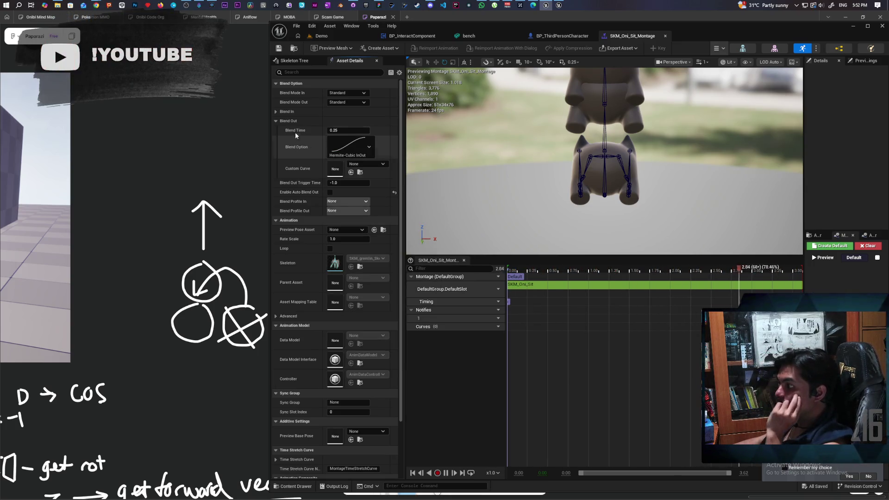
pyautogui.click(277, 112)
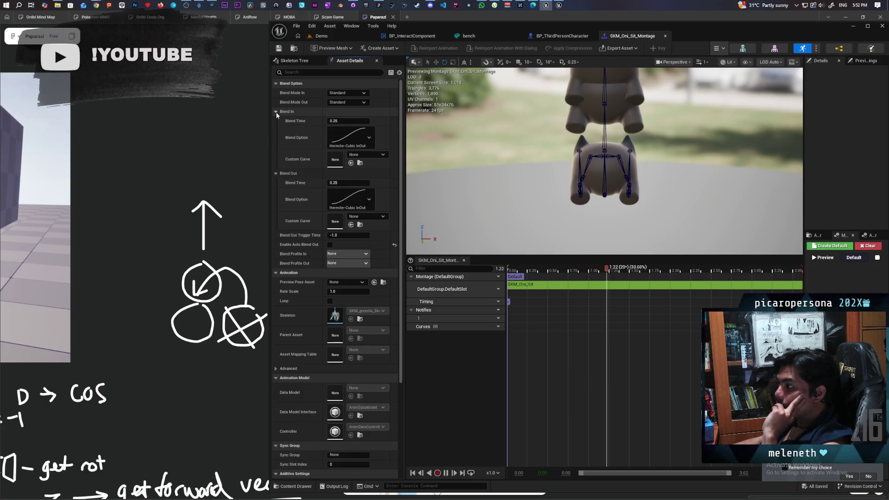
pyautogui.click(300, 126)
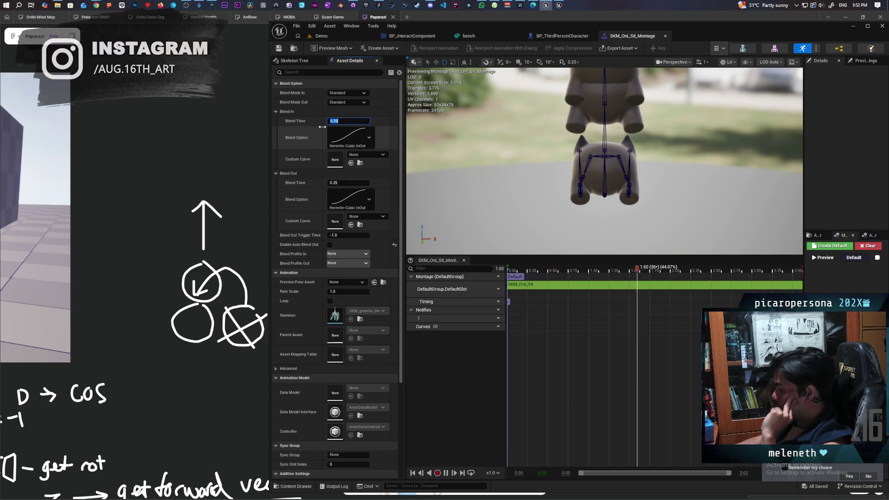
pyautogui.write('0')
pyautogui.click(279, 48)
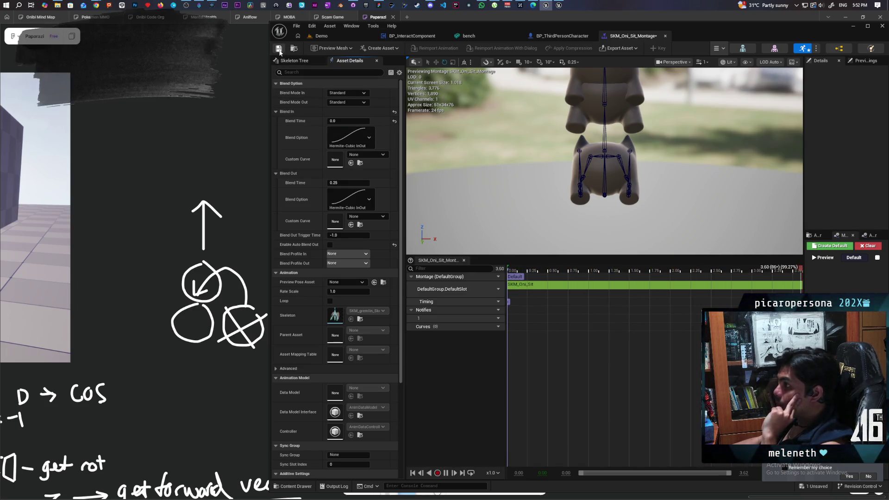
pyautogui.click(332, 37)
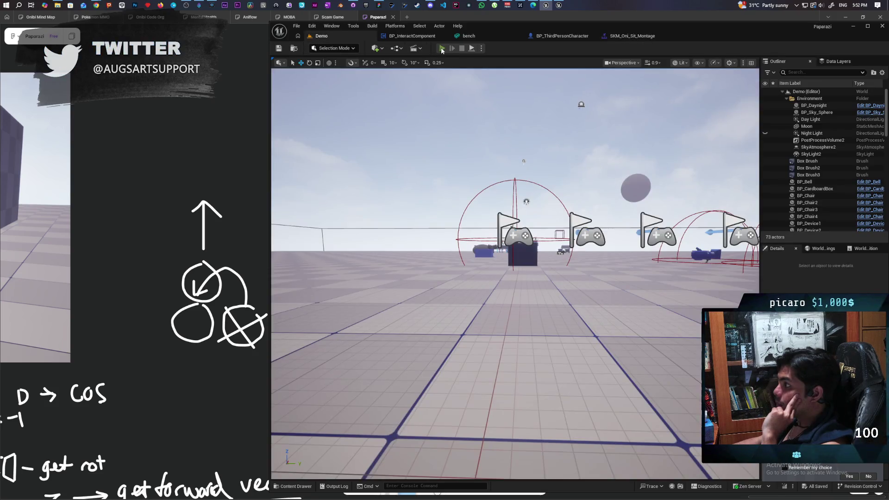
pyautogui.hotkey('alt', 'p')
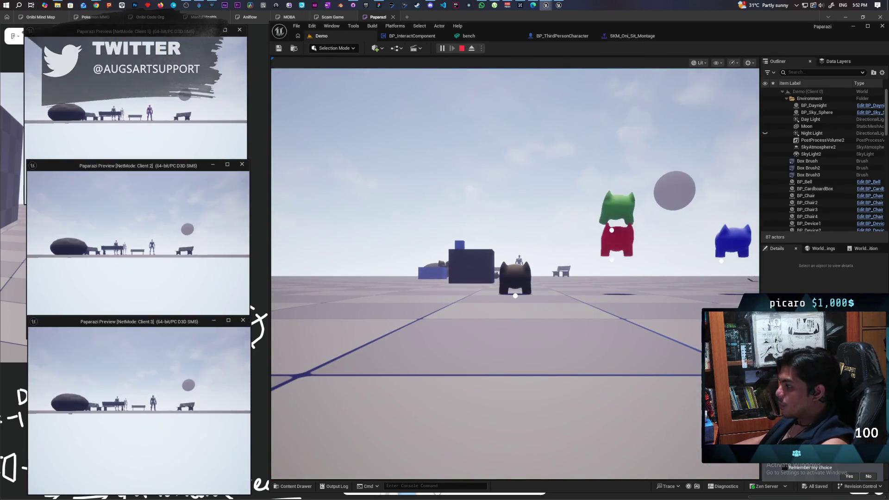
pyautogui.click(515, 273)
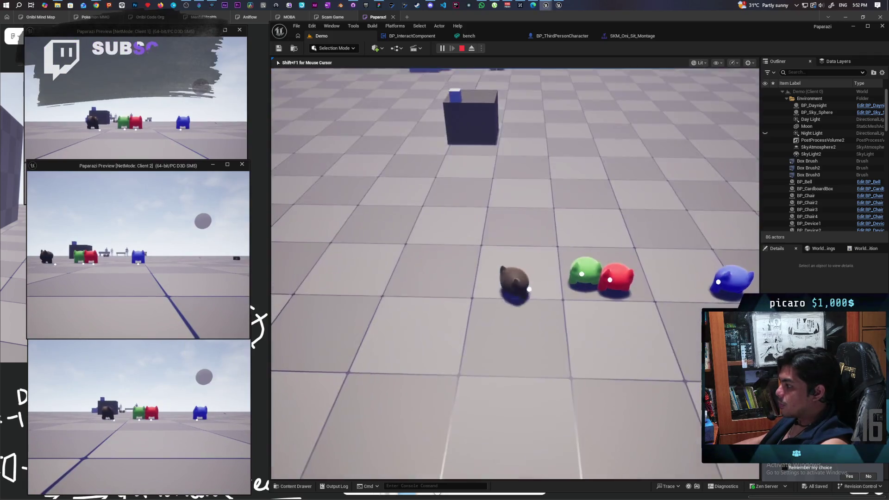
pyautogui.press('space')
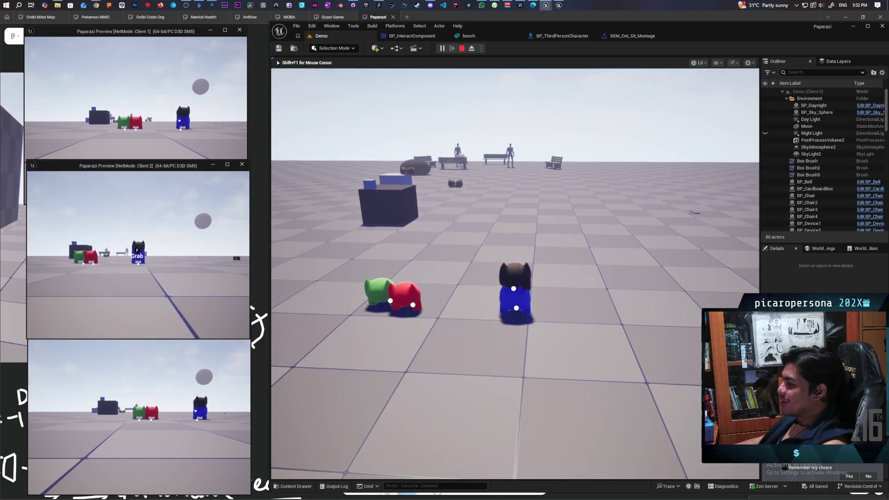
pyautogui.press('Escape')
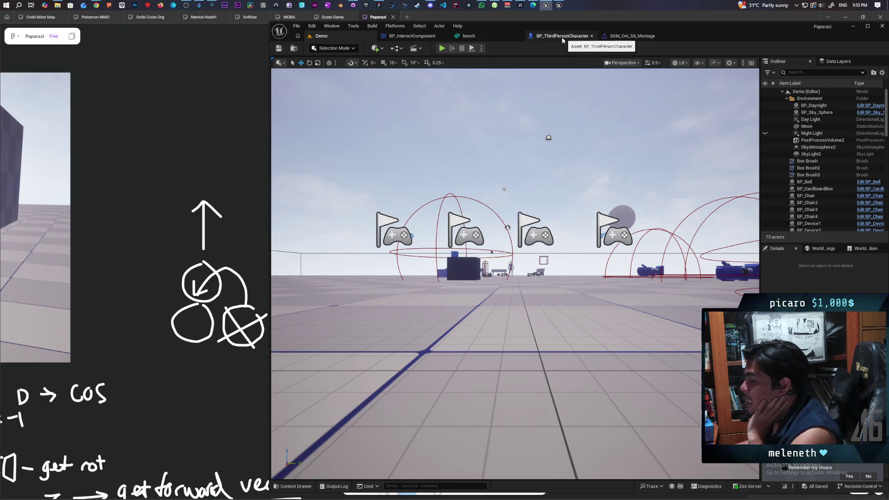
# Return to BP_ThirdPersonCharacter's Reattach to Root graph and bring its nodes into view
pyautogui.click(410, 38)
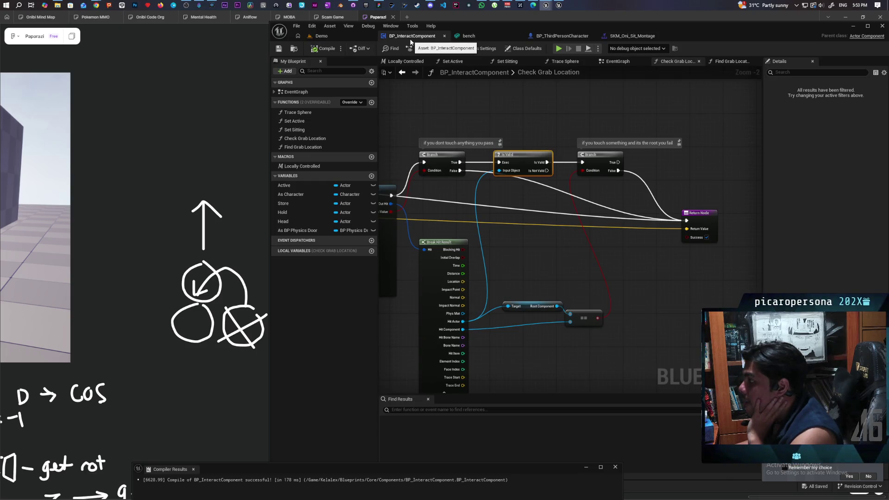
pyautogui.click(571, 37)
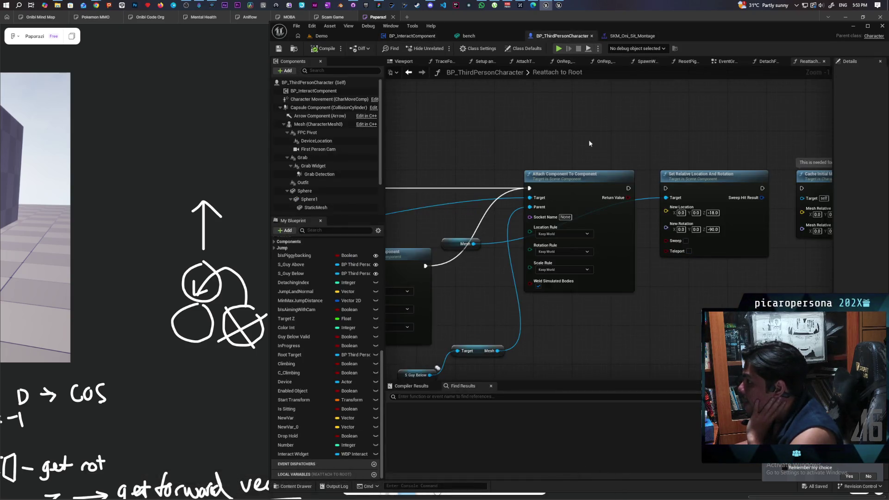
pyautogui.scroll(-4, 615, 170)
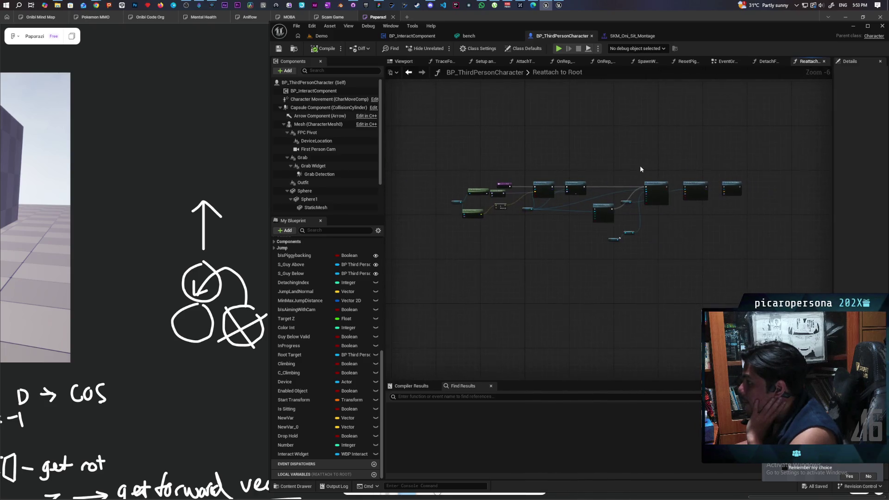
pyautogui.scroll(3, 590, 174)
pyautogui.moveTo(590, 175)
pyautogui.mouseDown()
pyautogui.moveTo(436, 256)
pyautogui.moveTo(568, 278)
pyautogui.moveTo(579, 264)
pyautogui.mouseUp()
pyautogui.scroll(-1, 578, 267)
pyautogui.scroll(3, 575, 280)
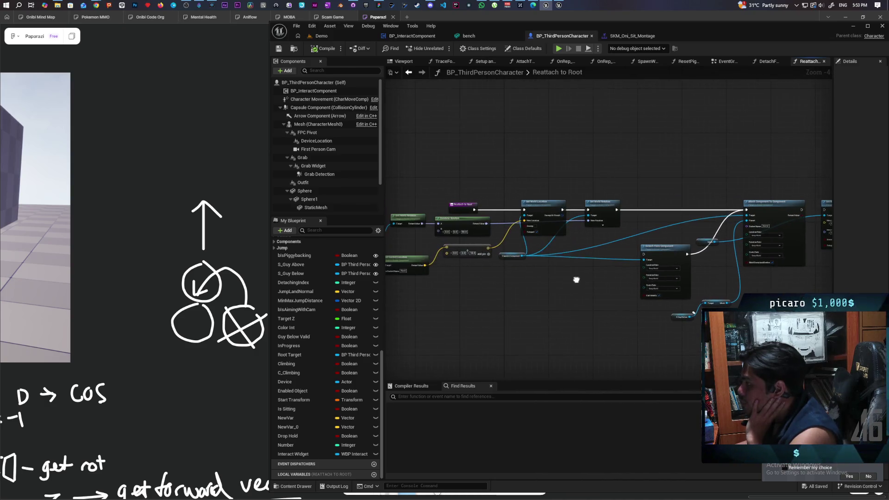
pyautogui.scroll(-2, 593, 278)
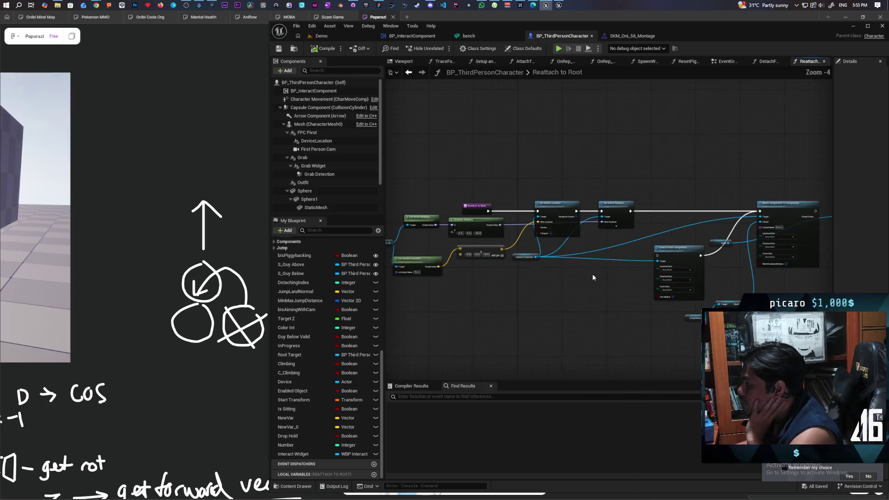
pyautogui.moveTo(527, 280); pyautogui.dragTo(574, 304)
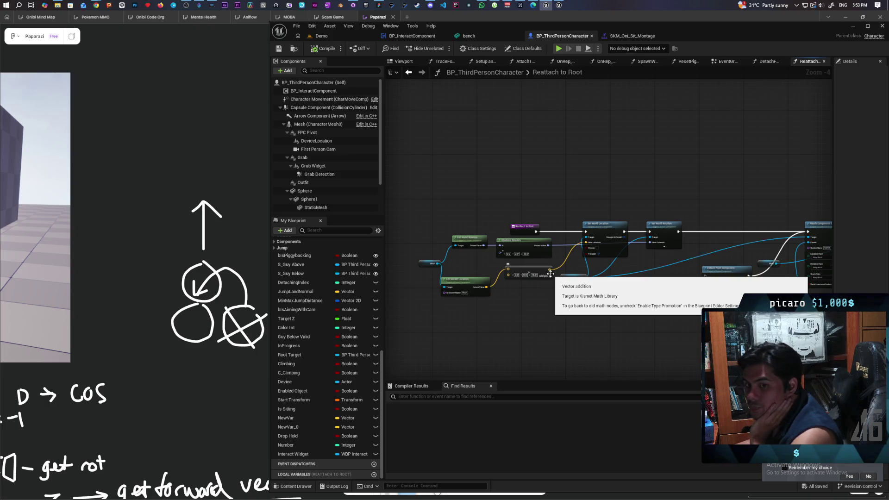
pyautogui.moveTo(551, 274); pyautogui.dragTo(496, 253)
pyautogui.scroll(5, 496, 253)
# Drag the Reattach to Root entry node up and to the left
pyautogui.moveTo(502, 178)
pyautogui.mouseDown()
pyautogui.moveTo(484, 159)
pyautogui.moveTo(502, 130)
pyautogui.moveTo(523, 122)
pyautogui.moveTo(521, 109)
pyautogui.moveTo(520, 191)
pyautogui.mouseUp()
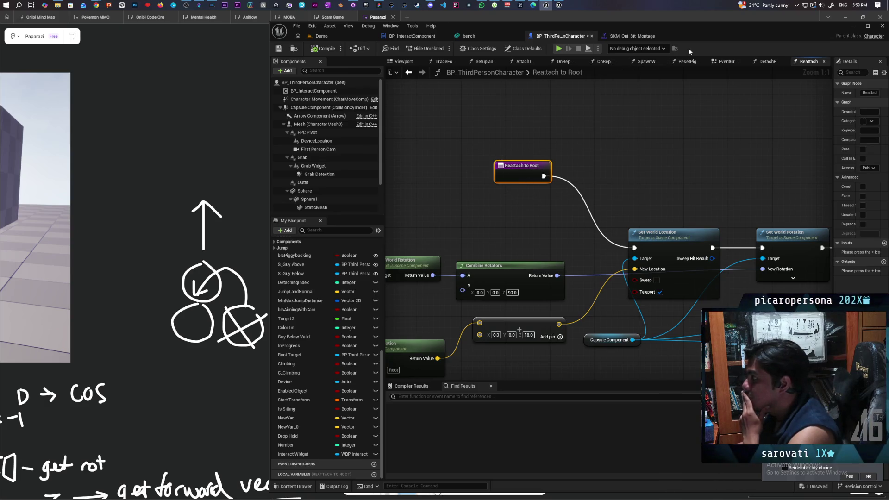
pyautogui.hscroll(5, 542, 166)
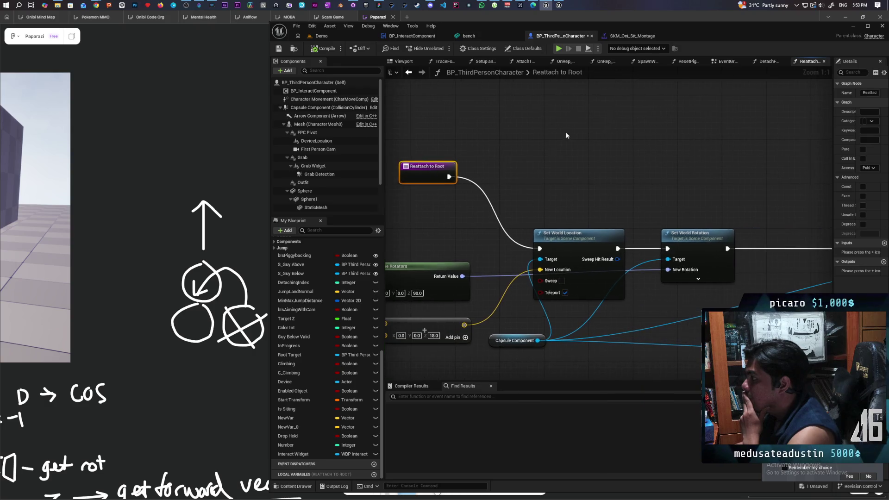
pyautogui.moveTo(717, 32)
pyautogui.mouseDown()
pyautogui.moveTo(644, 26)
pyautogui.moveTo(686, 28)
pyautogui.mouseUp()
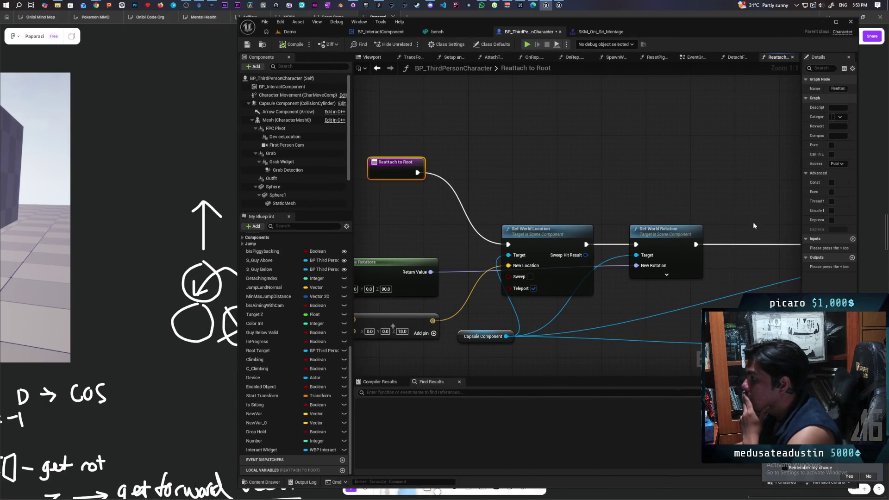
# Add a boolean input parameter named Detaching to the Reattach to Root function
pyautogui.click(853, 239)
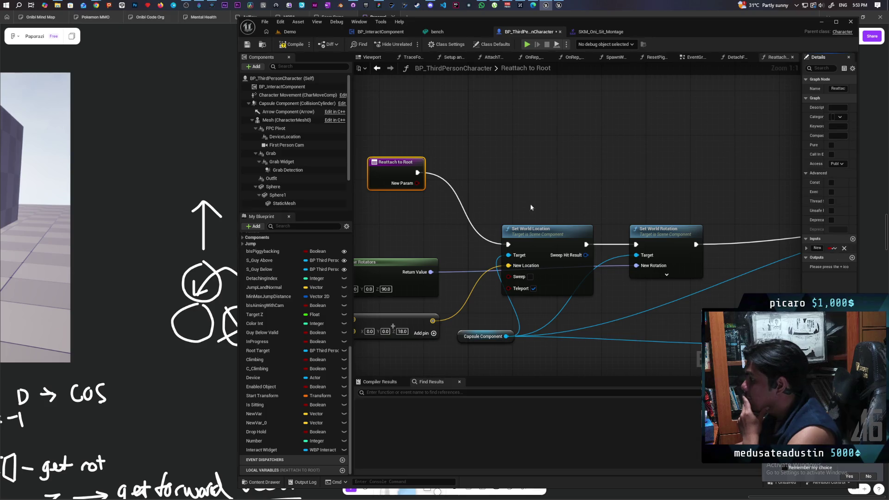
pyautogui.moveTo(804, 241); pyautogui.dragTo(748, 244)
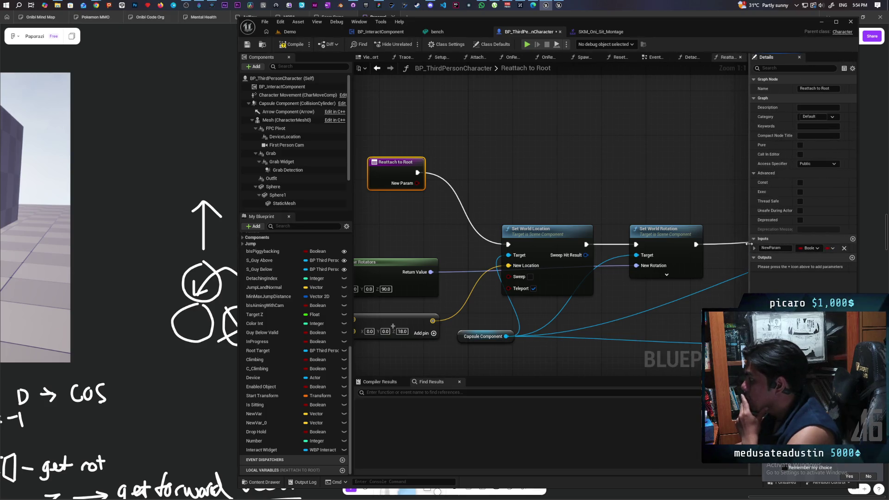
pyautogui.doubleClick(778, 248)
pyautogui.write('Det')
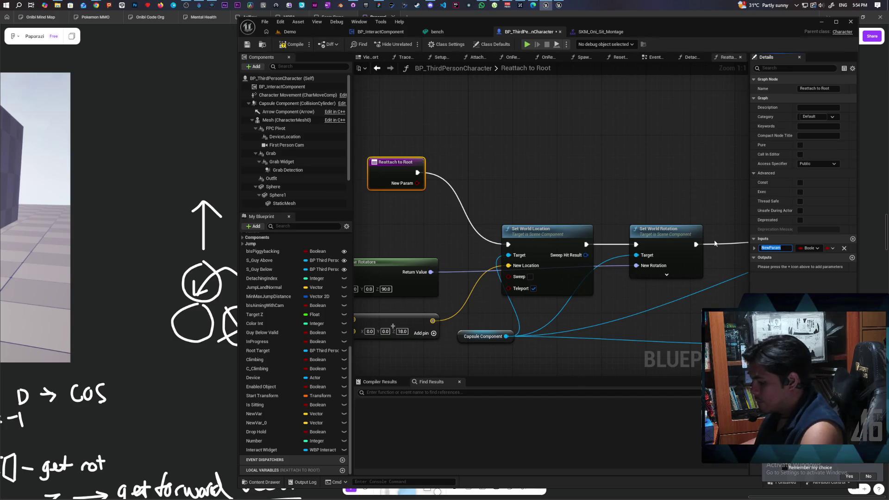
pyautogui.write('a')
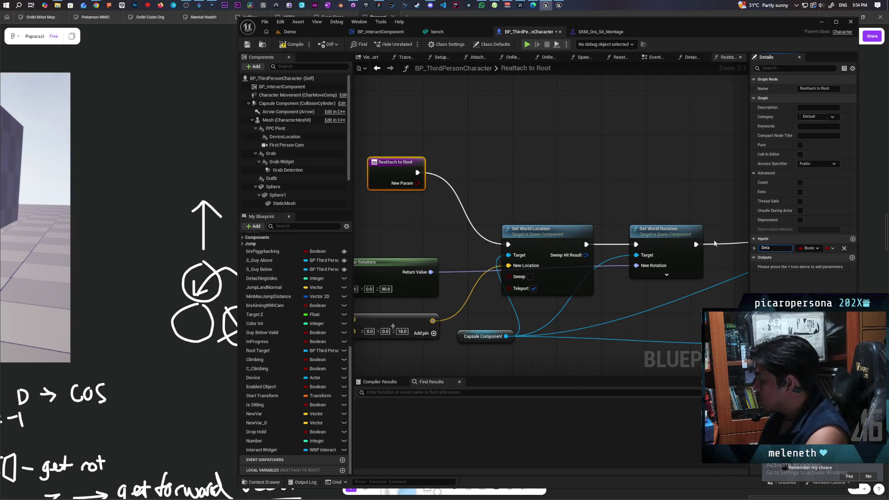
pyautogui.write('ting')
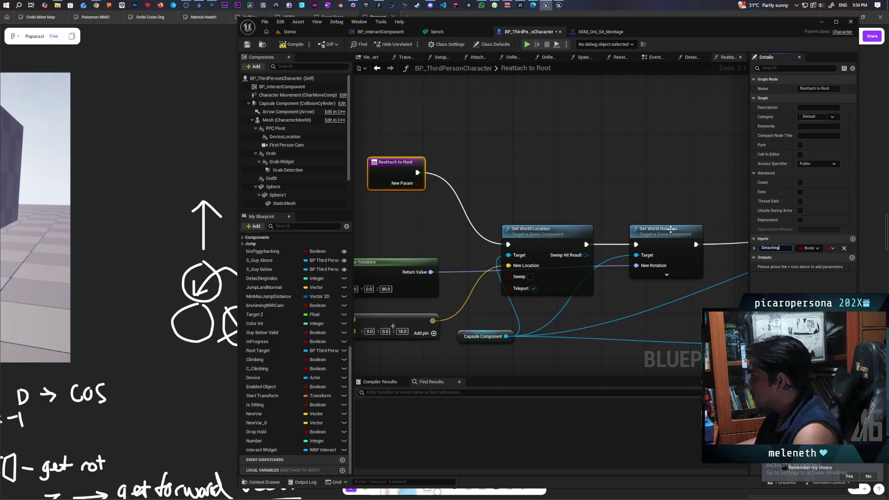
pyautogui.click(609, 165)
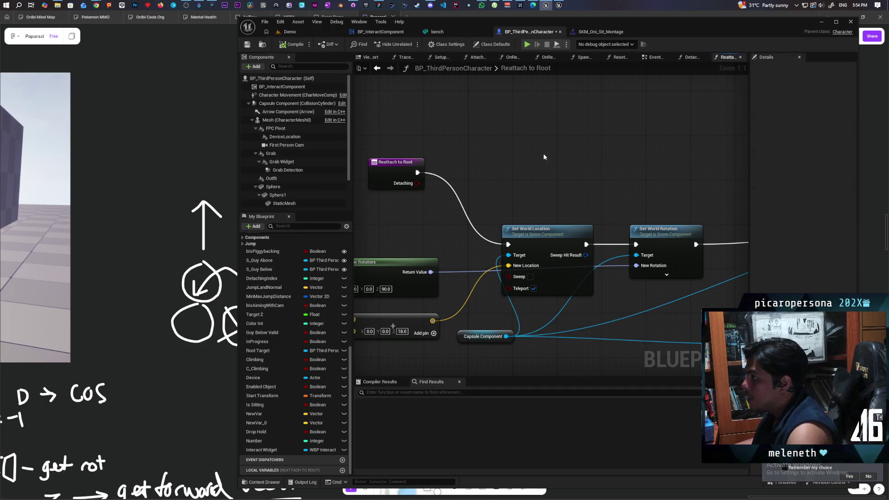
# Place a Branch node above the chain and feed its condition with a Detaching getter
pyautogui.scroll(-3, 543, 156)
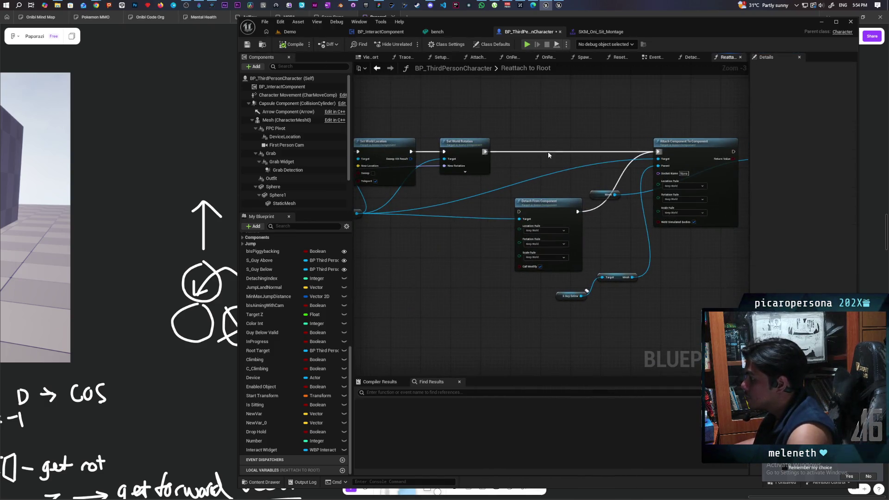
pyautogui.moveTo(518, 187)
pyautogui.mouseDown()
pyautogui.moveTo(518, 223)
pyautogui.moveTo(391, 269)
pyautogui.moveTo(329, 271)
pyautogui.moveTo(544, 247)
pyautogui.mouseUp()
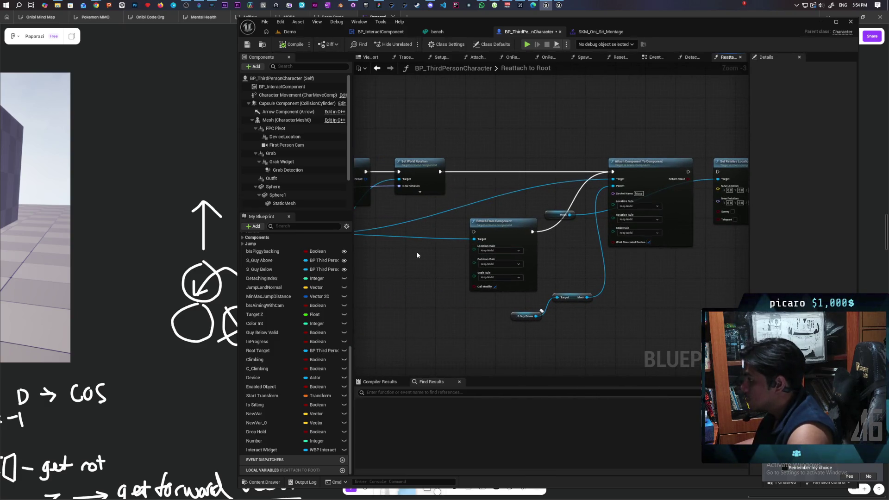
pyautogui.click(420, 251)
pyautogui.scroll(3, 422, 250)
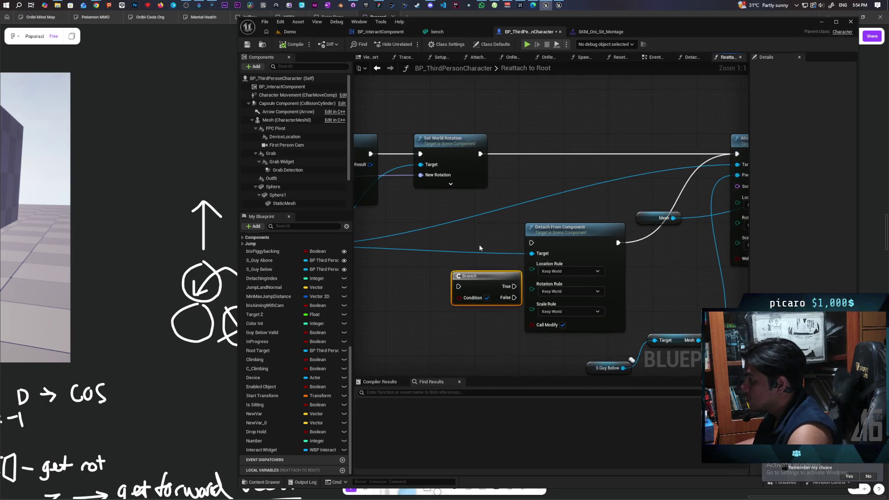
pyautogui.moveTo(468, 276); pyautogui.dragTo(536, 89)
pyautogui.moveTo(593, 239)
pyautogui.mouseDown()
pyautogui.moveTo(517, 324)
pyautogui.moveTo(588, 171)
pyautogui.moveTo(587, 181)
pyautogui.mouseUp()
pyautogui.moveTo(457, 239); pyautogui.dragTo(483, 240)
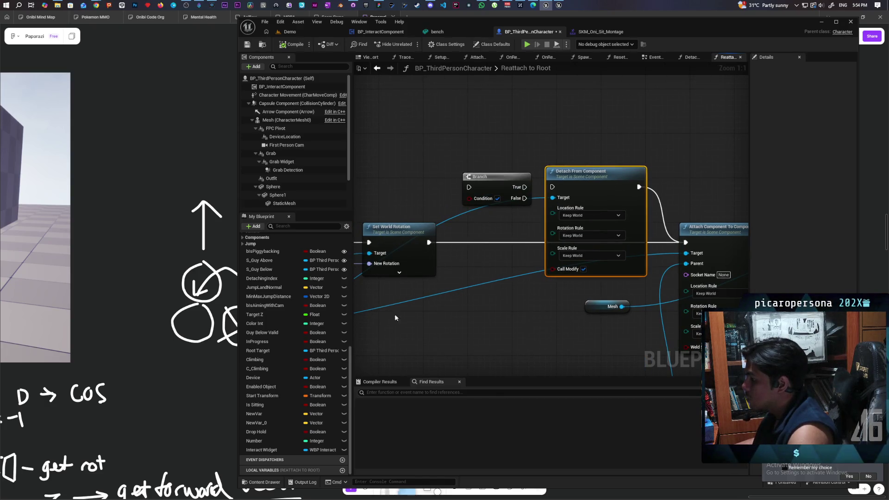
pyautogui.moveTo(387, 324); pyautogui.dragTo(438, 333)
pyautogui.moveTo(519, 207); pyautogui.dragTo(471, 207)
pyautogui.write('detaching')
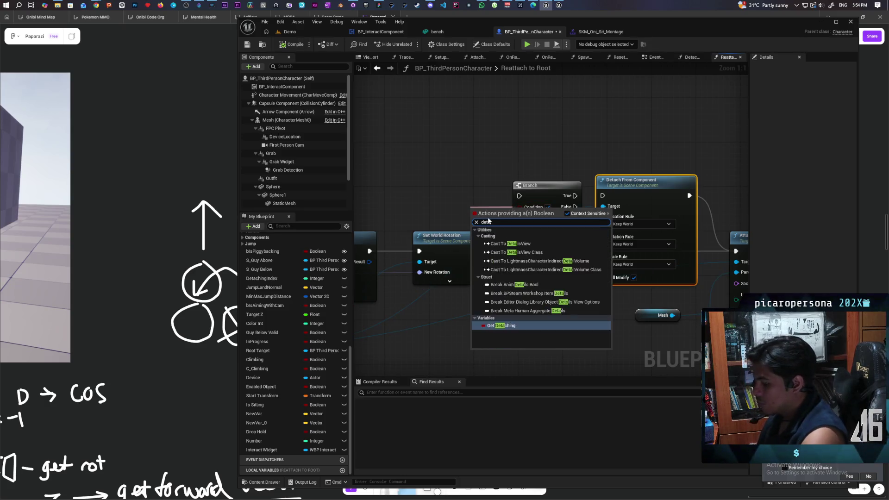
pyautogui.press('Return')
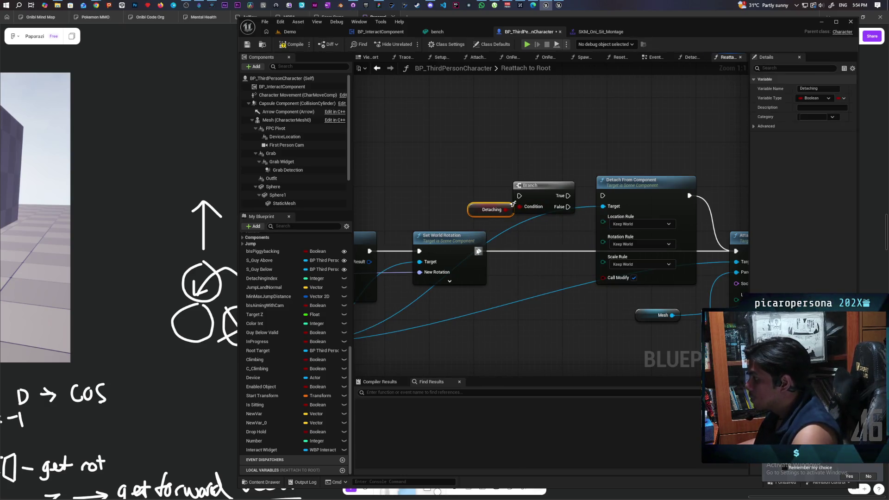
# Insert the Branch before Detach, route False to Attach Component, then compile and save
pyautogui.moveTo(477, 252)
pyautogui.mouseDown()
pyautogui.moveTo(519, 195)
pyautogui.moveTo(602, 196)
pyautogui.mouseUp()
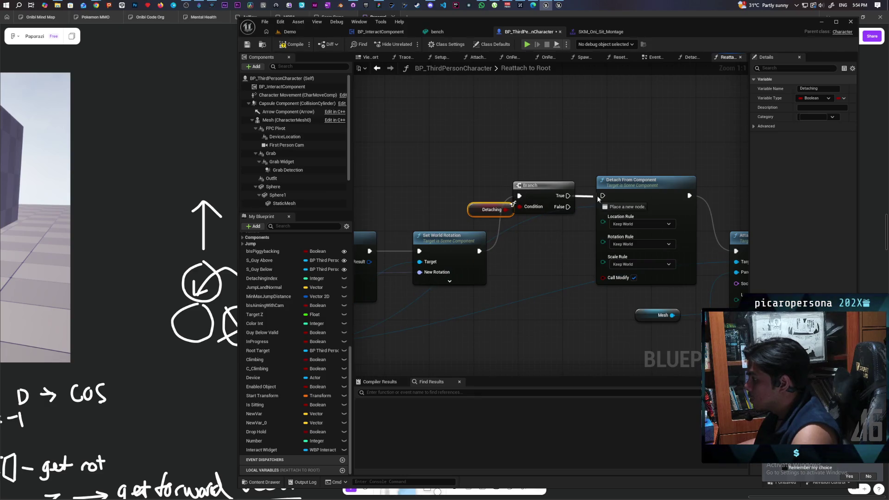
pyautogui.moveTo(471, 208); pyautogui.dragTo(639, 252)
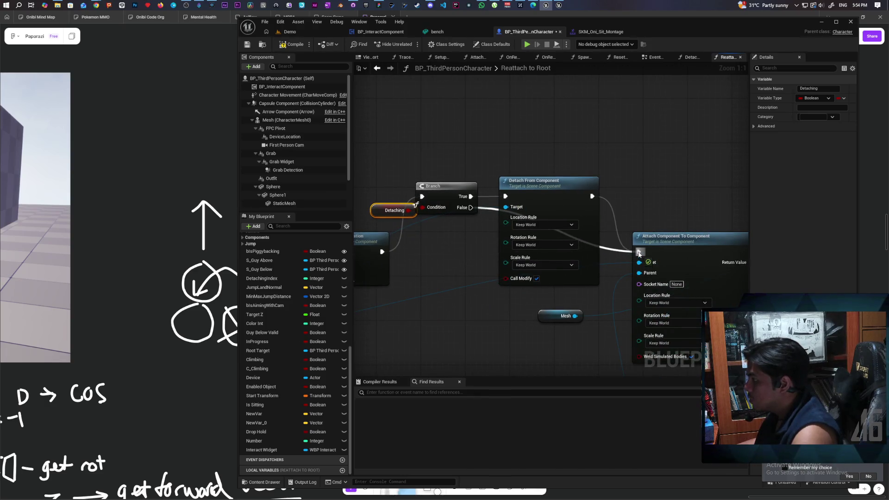
pyautogui.keyDown('shift'); pyautogui.click(453, 210); pyautogui.keyUp('shift')
pyautogui.moveTo(737, 210)
pyautogui.mouseDown()
pyautogui.moveTo(398, 185)
pyautogui.moveTo(504, 181)
pyautogui.mouseUp()
pyautogui.hotkey('ctrl', 'v')
pyautogui.moveTo(488, 228)
pyautogui.mouseDown()
pyautogui.moveTo(530, 159)
pyautogui.moveTo(548, 148)
pyautogui.moveTo(531, 228)
pyautogui.mouseUp()
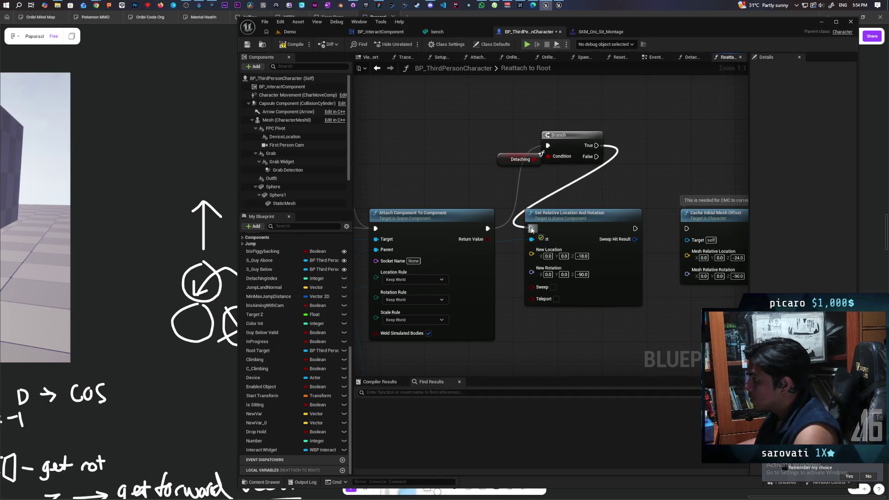
pyautogui.click(289, 48)
pyautogui.hotkey('ctrl', 's')
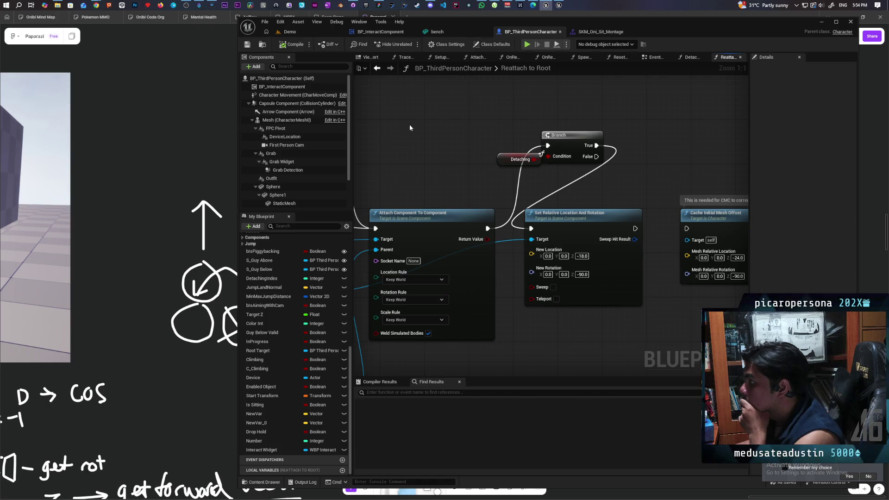
pyautogui.moveTo(644, 232)
pyautogui.mouseDown()
pyautogui.moveTo(544, 229)
pyautogui.moveTo(646, 226)
pyautogui.mouseUp()
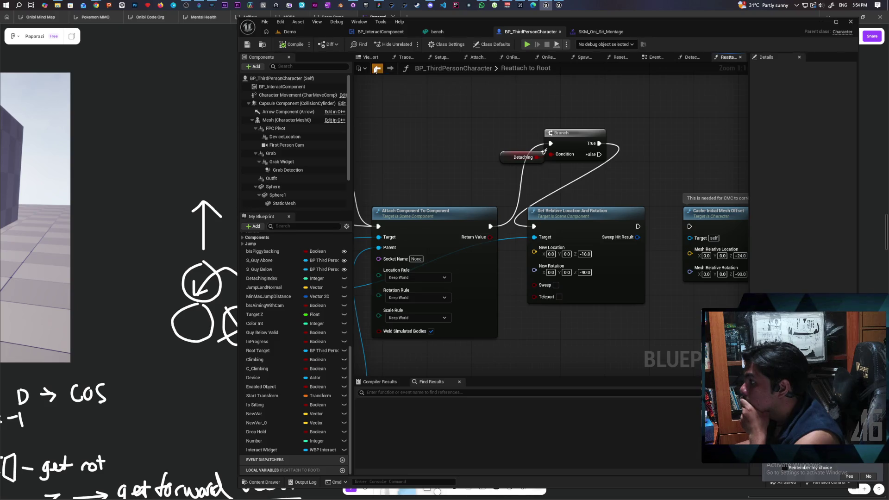
# Route DetachFromStack's Set Replicate Movement into MC Reattach To Root, compile, and start multiplayer play
pyautogui.click(376, 68)
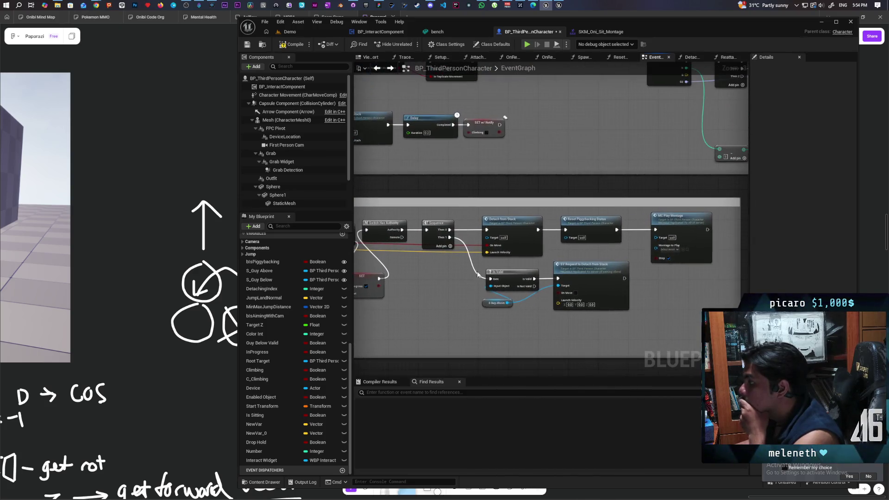
pyautogui.moveTo(581, 238)
pyautogui.mouseDown()
pyautogui.moveTo(551, 252)
pyautogui.moveTo(593, 255)
pyautogui.mouseUp()
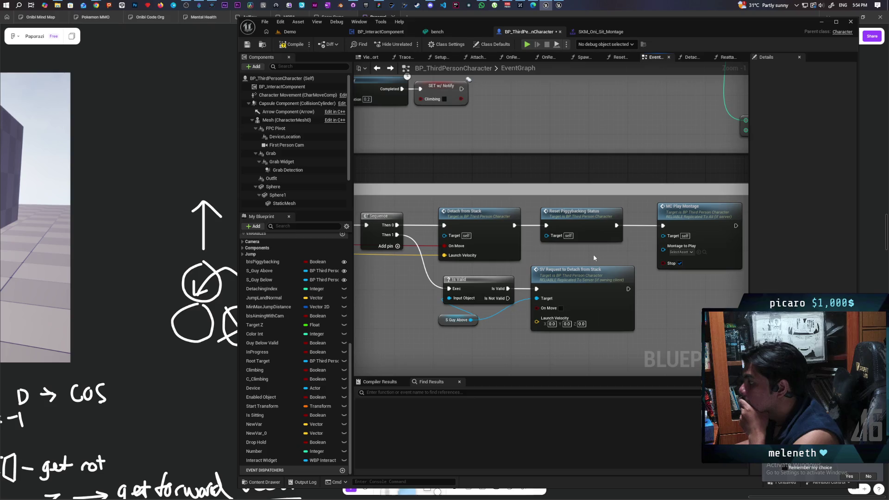
pyautogui.doubleClick(506, 238)
pyautogui.moveTo(506, 238)
pyautogui.mouseDown()
pyautogui.moveTo(642, 176)
pyautogui.moveTo(666, 254)
pyautogui.moveTo(498, 257)
pyautogui.mouseUp()
pyautogui.moveTo(459, 231); pyautogui.dragTo(496, 175)
pyautogui.click(294, 46)
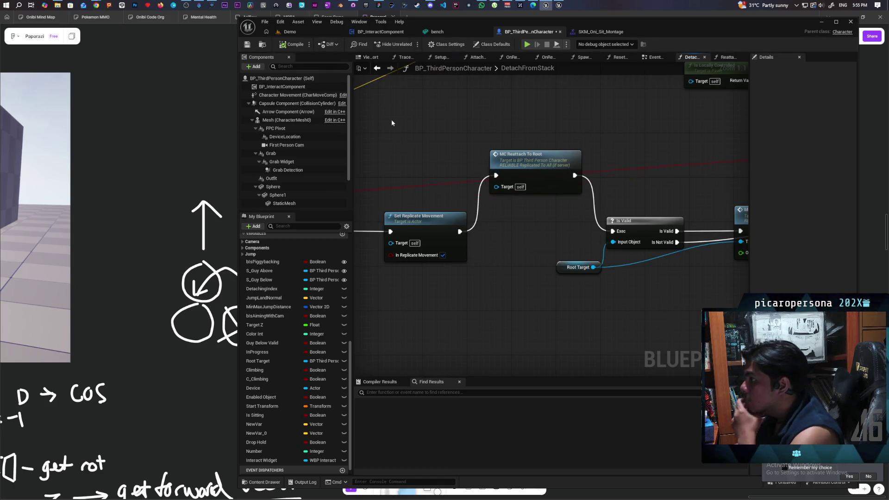
pyautogui.click(411, 45)
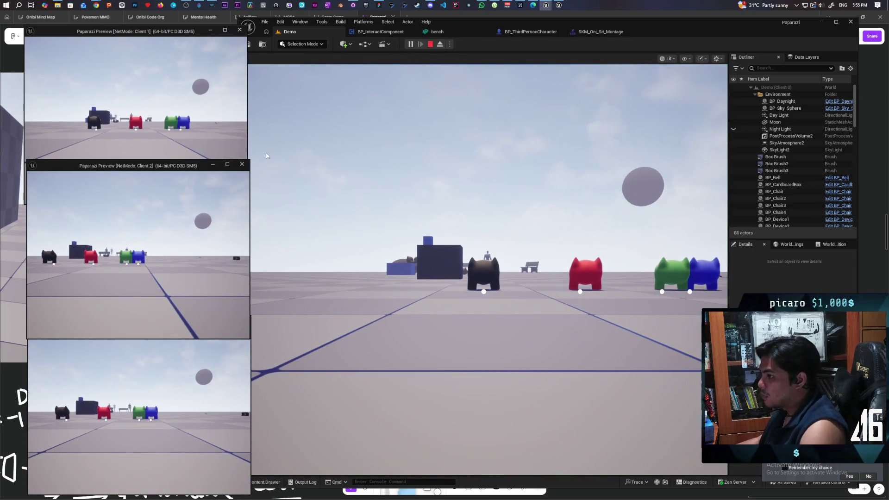
# In the first client, walk the red character behind the black one, then end the session
pyautogui.click(119, 99)
pyautogui.press('w')
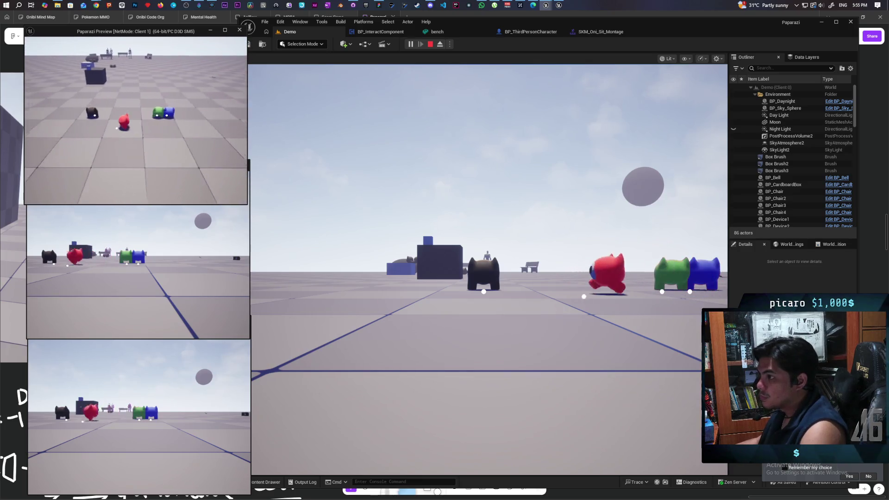
pyautogui.press('w')
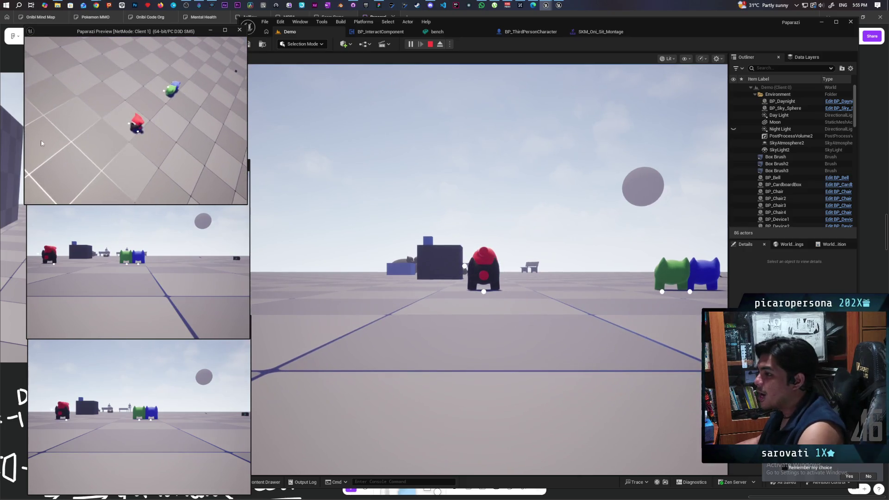
pyautogui.press('Escape')
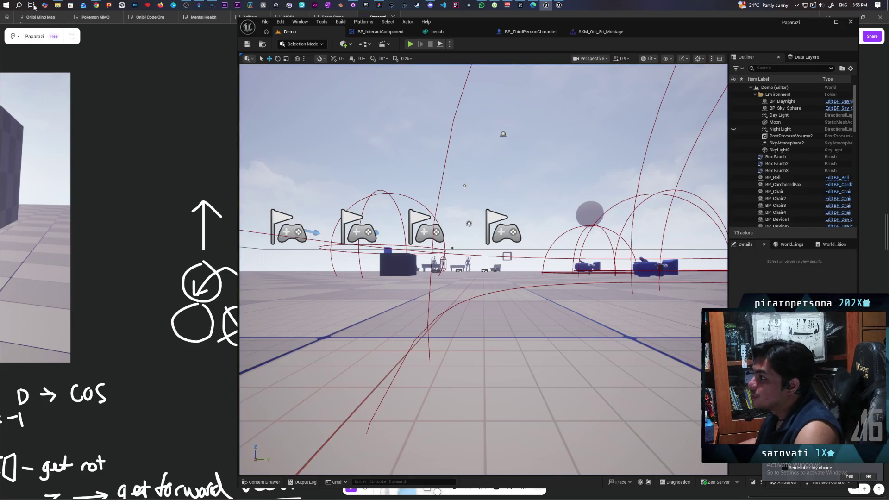
# Restart the play session and climb the dark character onto the red one
pyautogui.click(410, 45)
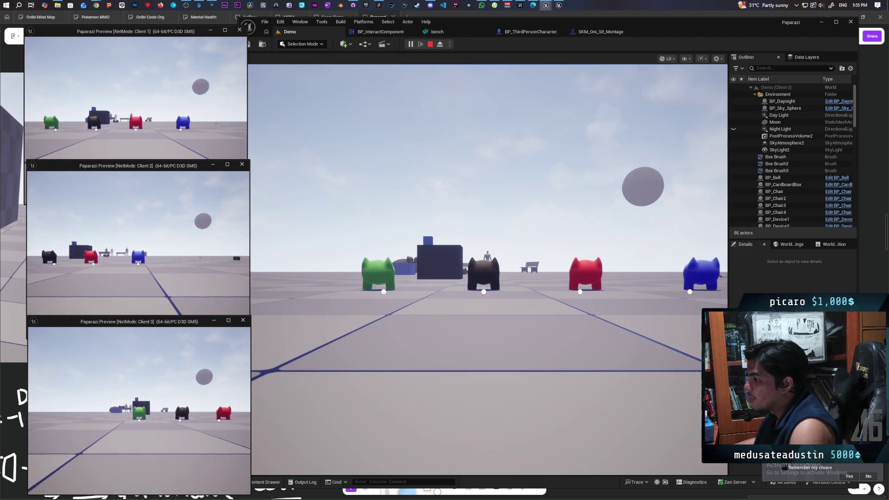
pyautogui.click(451, 320)
pyautogui.press('w')
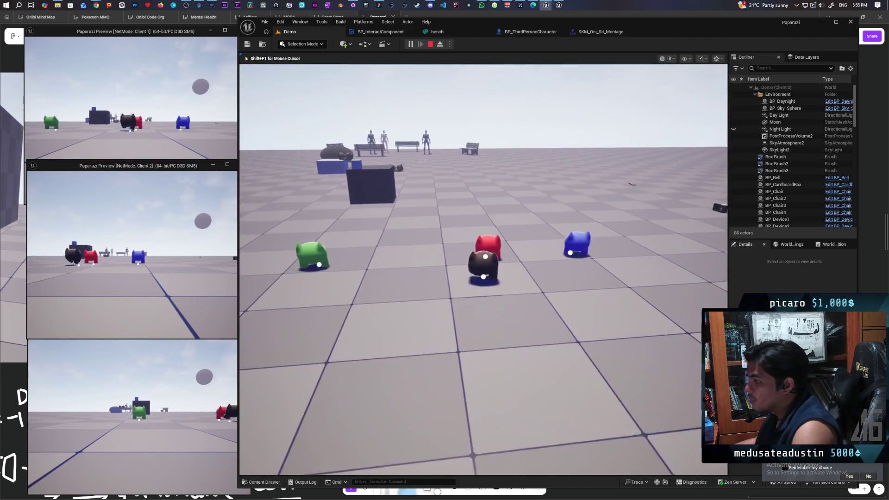
pyautogui.press('w')
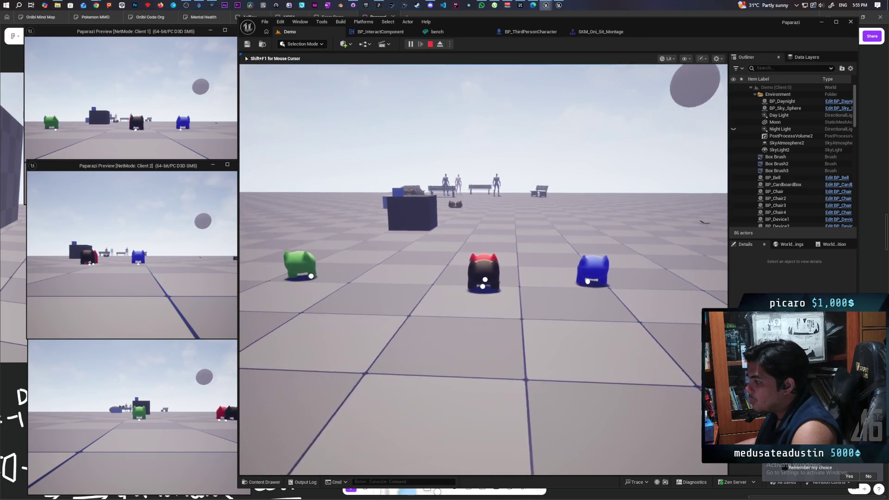
pyautogui.press('space')
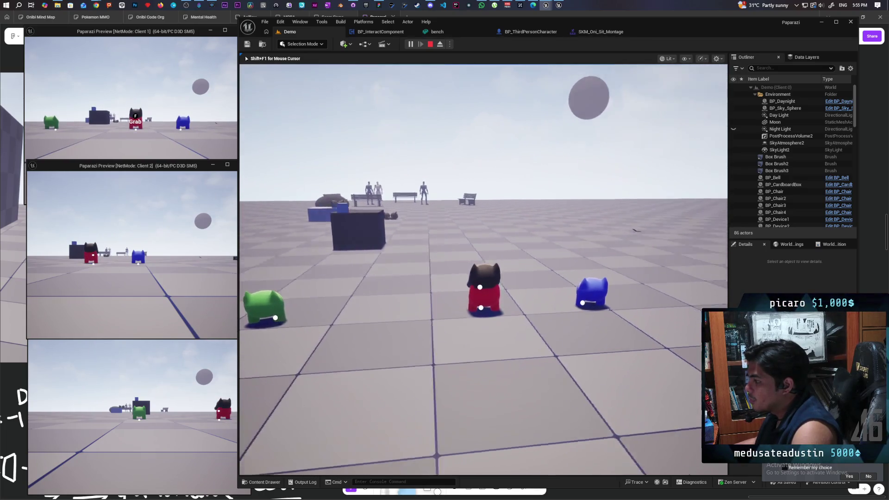
# Push the blue character against the stack, stop playing, and return to BP_ThirdPersonCharacter
pyautogui.moveTo(484, 268)
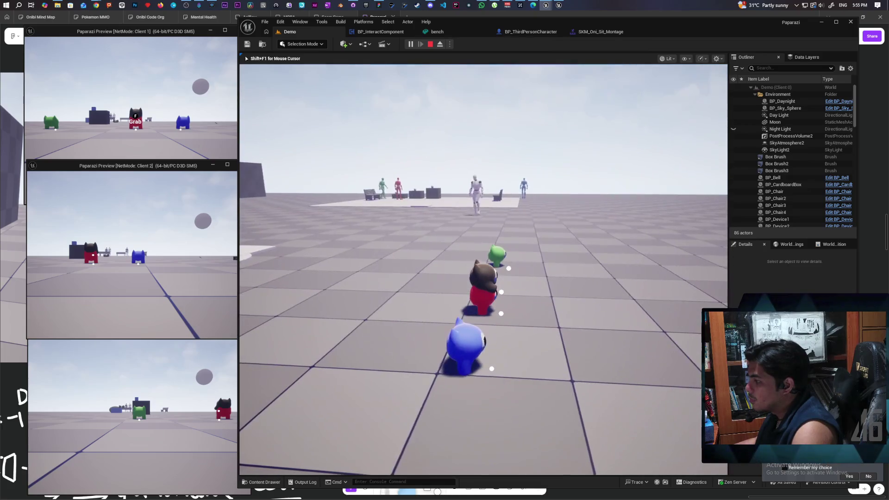
pyautogui.press('w')
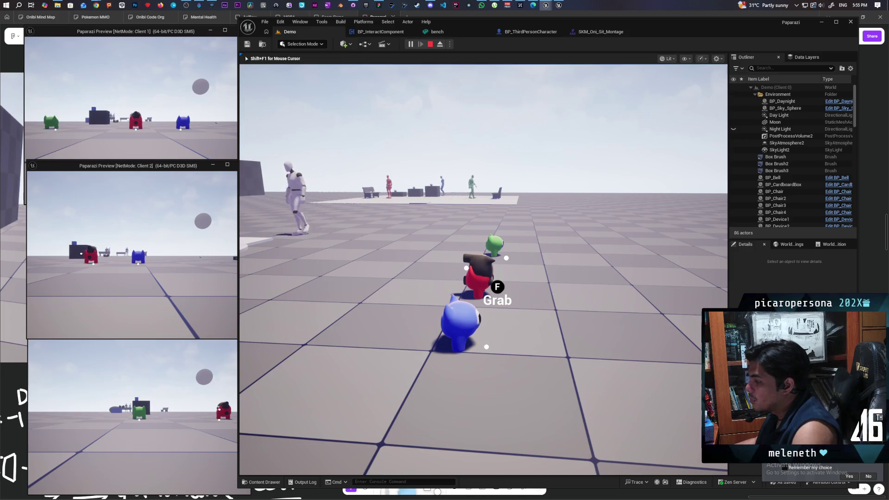
pyautogui.press('w')
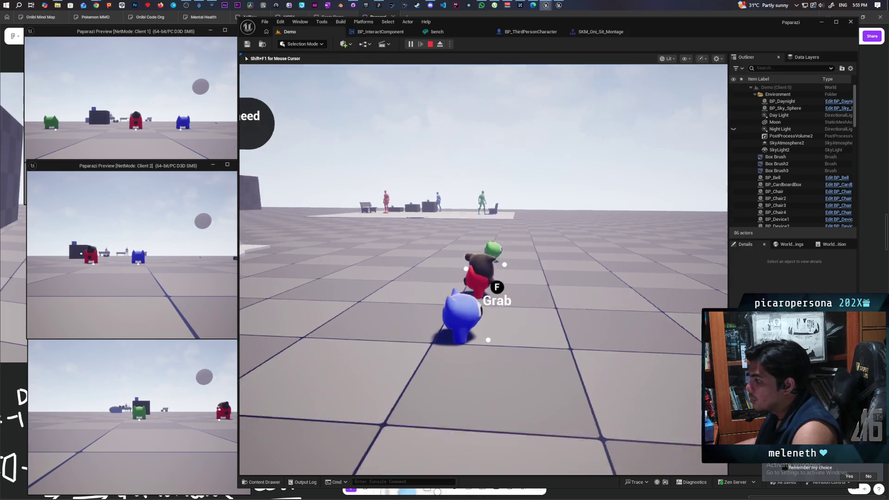
pyautogui.press('s')
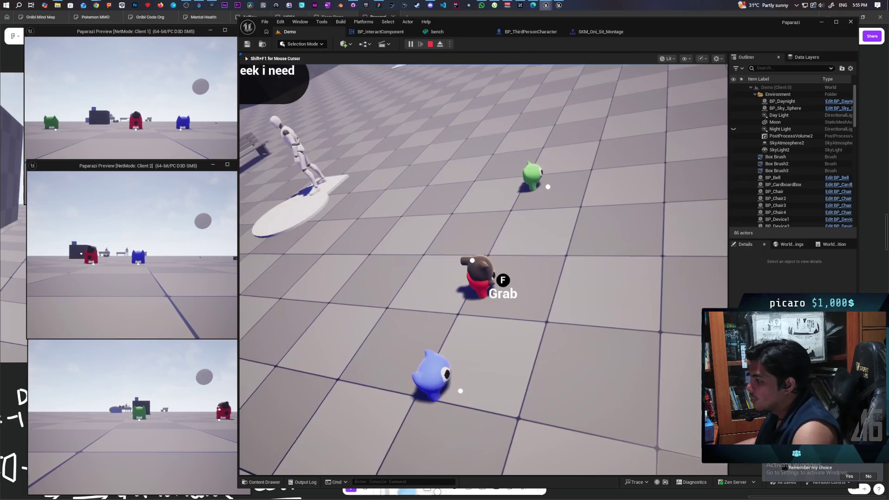
pyautogui.press('Escape')
pyautogui.click(521, 32)
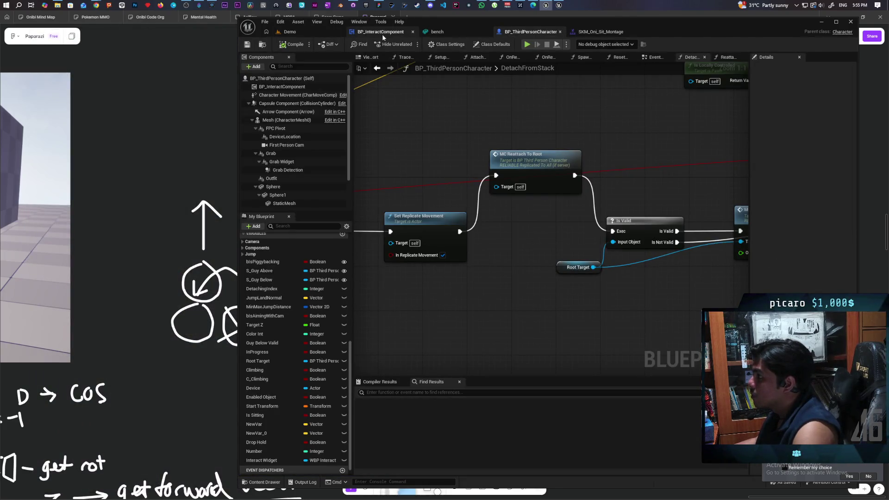
# Navigate from DetachFromStack to the Reattach to Root function graph
pyautogui.scroll(-4, 482, 159)
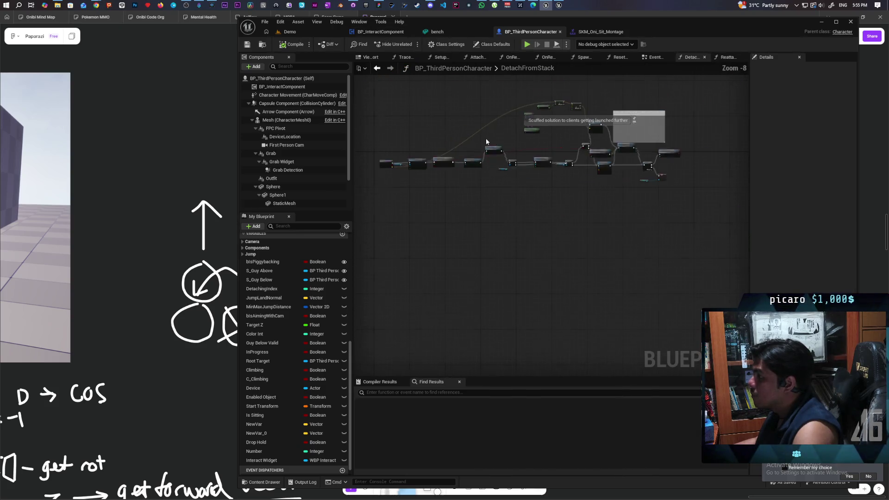
pyautogui.moveTo(545, 167)
pyautogui.mouseDown()
pyautogui.moveTo(634, 170)
pyautogui.moveTo(667, 201)
pyautogui.moveTo(592, 190)
pyautogui.mouseUp()
pyautogui.scroll(-1, 531, 166)
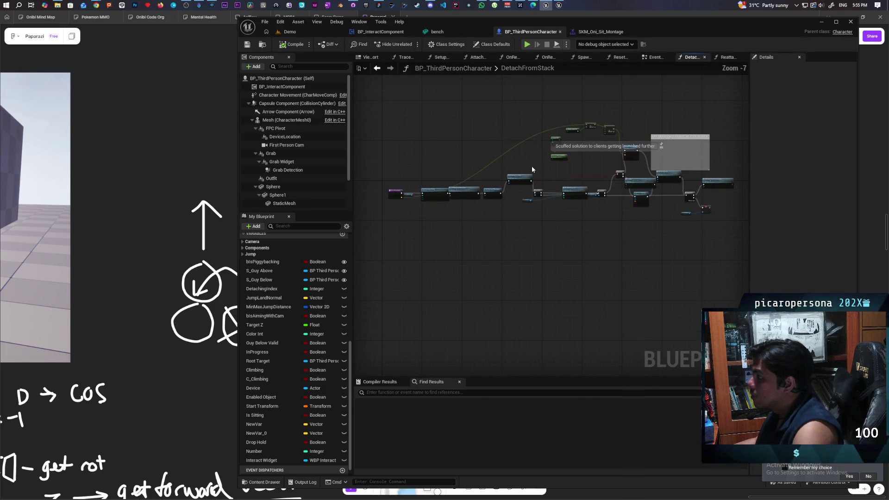
pyautogui.doubleClick(509, 186)
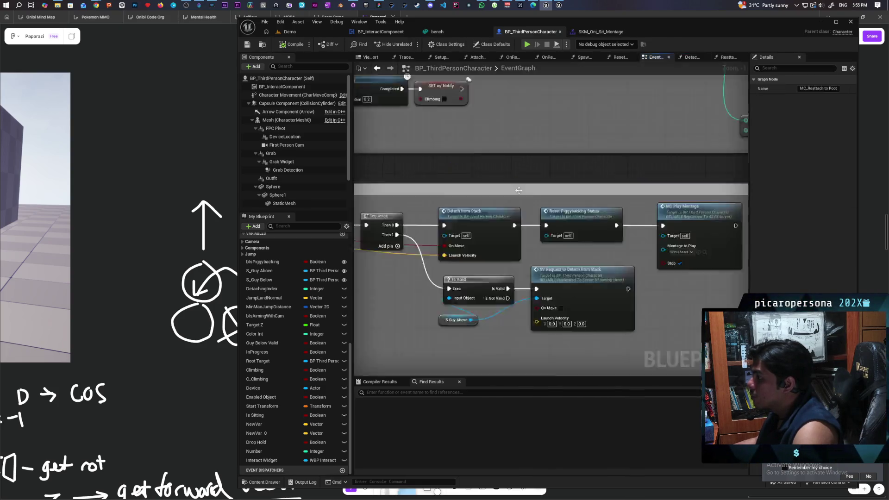
pyautogui.doubleClick(527, 196)
pyautogui.moveTo(547, 259)
pyautogui.mouseDown()
pyautogui.moveTo(583, 232)
pyautogui.moveTo(618, 238)
pyautogui.moveTo(574, 218)
pyautogui.moveTo(532, 254)
pyautogui.moveTo(490, 265)
pyautogui.moveTo(469, 203)
pyautogui.mouseUp()
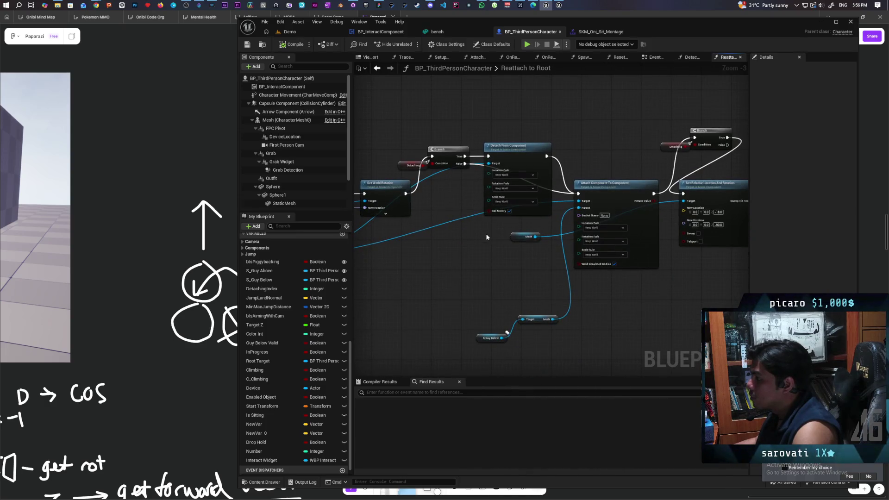
pyautogui.scroll(2, 470, 202)
# Shift the Branch, Detaching and rotation nodes up and select Attach Component To Component
pyautogui.moveTo(467, 240); pyautogui.dragTo(465, 234)
pyautogui.moveTo(462, 198); pyautogui.dragTo(462, 188)
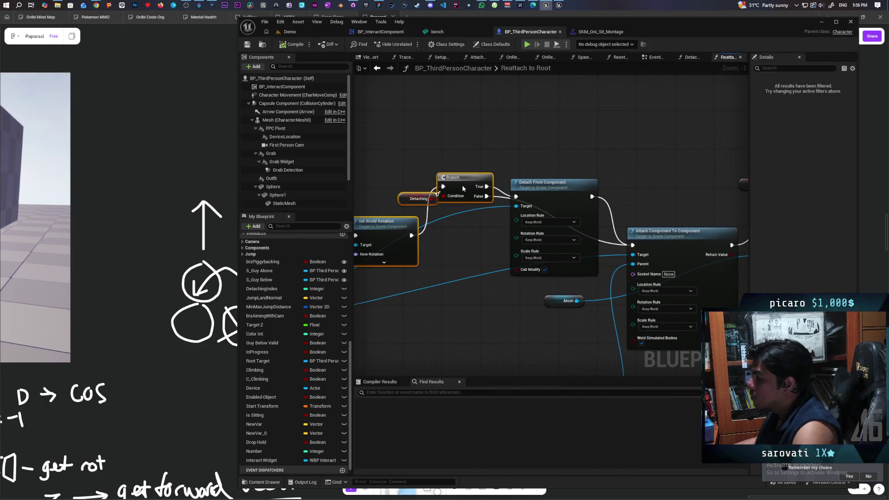
pyautogui.moveTo(362, 188)
pyautogui.mouseDown()
pyautogui.moveTo(504, 205)
pyautogui.moveTo(426, 239)
pyautogui.mouseUp()
pyautogui.moveTo(508, 236)
pyautogui.mouseDown()
pyautogui.moveTo(478, 209)
pyautogui.moveTo(457, 145)
pyautogui.moveTo(453, 125)
pyautogui.moveTo(469, 78)
pyautogui.mouseUp()
pyautogui.moveTo(570, 261); pyautogui.dragTo(575, 328)
pyautogui.click(563, 168)
pyautogui.moveTo(563, 167); pyautogui.dragTo(549, 167)
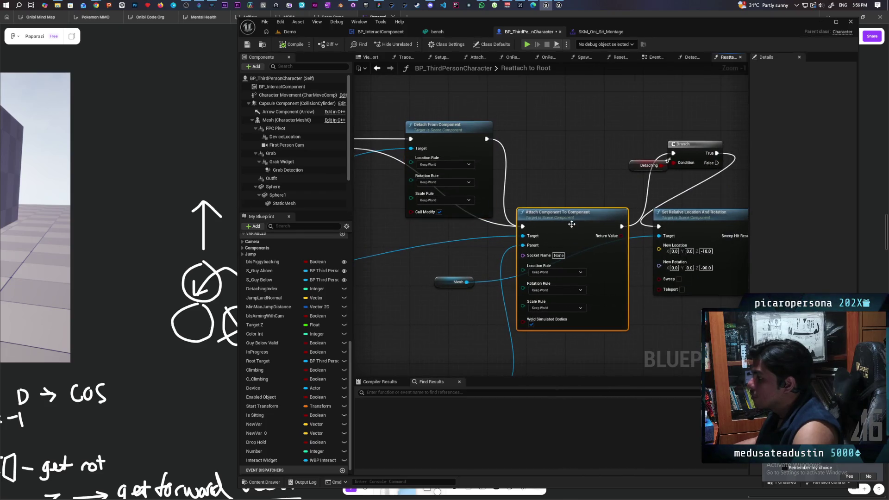
pyautogui.moveTo(554, 80)
pyautogui.mouseDown()
pyautogui.moveTo(558, 171)
pyautogui.moveTo(570, 169)
pyautogui.mouseUp()
# Paste a duplicate Attach Component node and rearrange Branch, Detach and S Guy Below nodes around it
pyautogui.hotkey('ctrl', 'v')
pyautogui.moveTo(490, 230); pyautogui.dragTo(541, 172)
pyautogui.moveTo(605, 234)
pyautogui.mouseDown()
pyautogui.moveTo(634, 195)
pyautogui.moveTo(721, 135)
pyautogui.mouseUp()
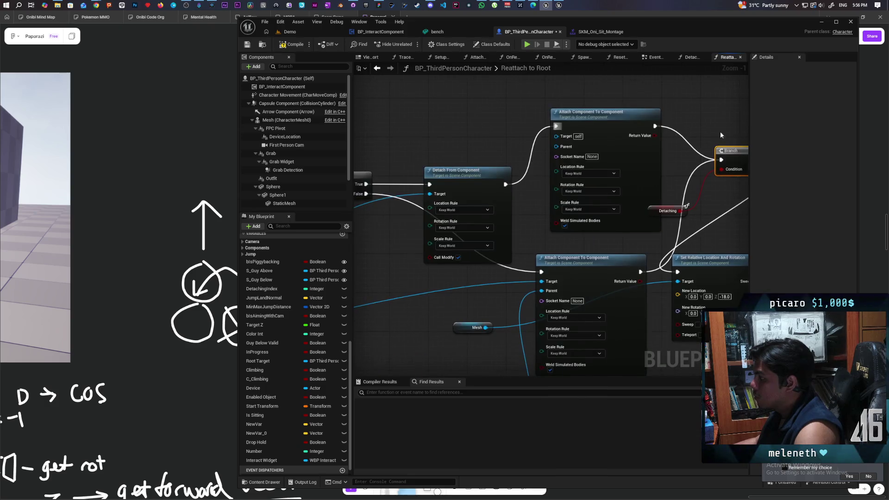
pyautogui.moveTo(477, 179)
pyautogui.mouseDown()
pyautogui.moveTo(472, 121)
pyautogui.moveTo(575, 201)
pyautogui.mouseUp()
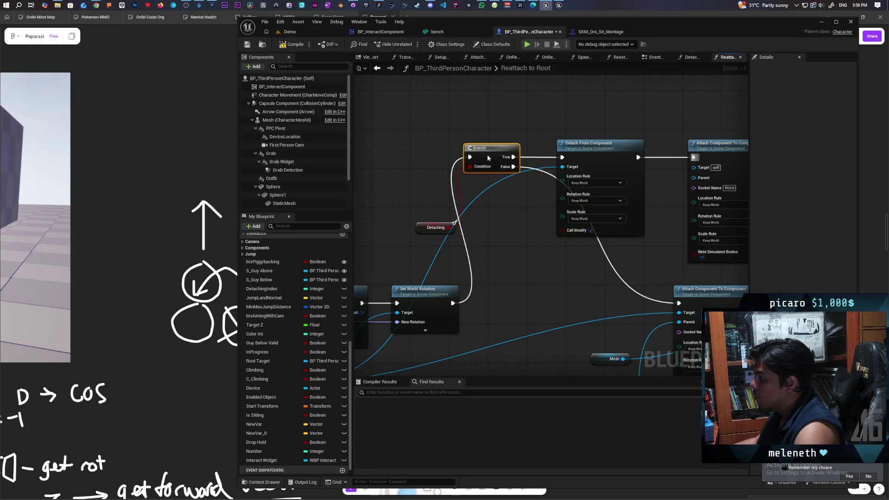
pyautogui.moveTo(518, 195); pyautogui.dragTo(478, 193)
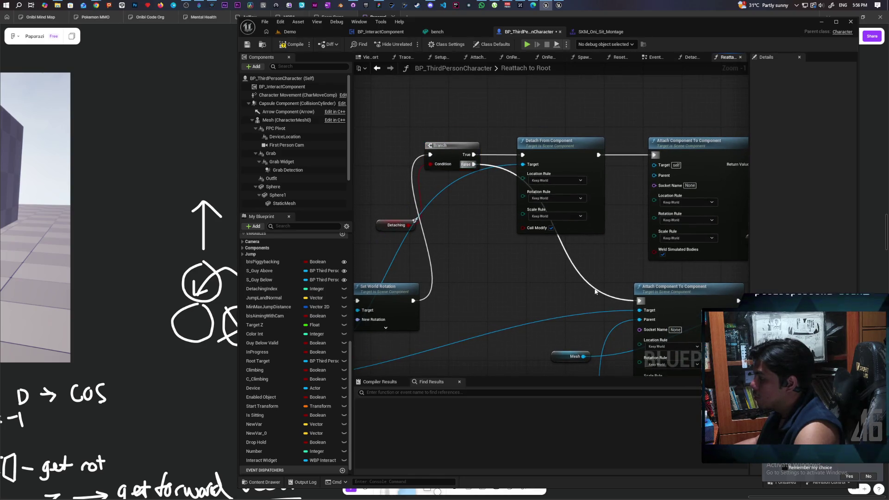
pyautogui.moveTo(517, 304); pyautogui.dragTo(474, 175)
pyautogui.moveTo(480, 335)
pyautogui.mouseDown()
pyautogui.moveTo(481, 286)
pyautogui.moveTo(496, 235)
pyautogui.mouseUp()
# Connect the Mesh variable to the new Attach node's Parent and save the blueprint
pyautogui.moveTo(553, 212); pyautogui.dragTo(554, 329)
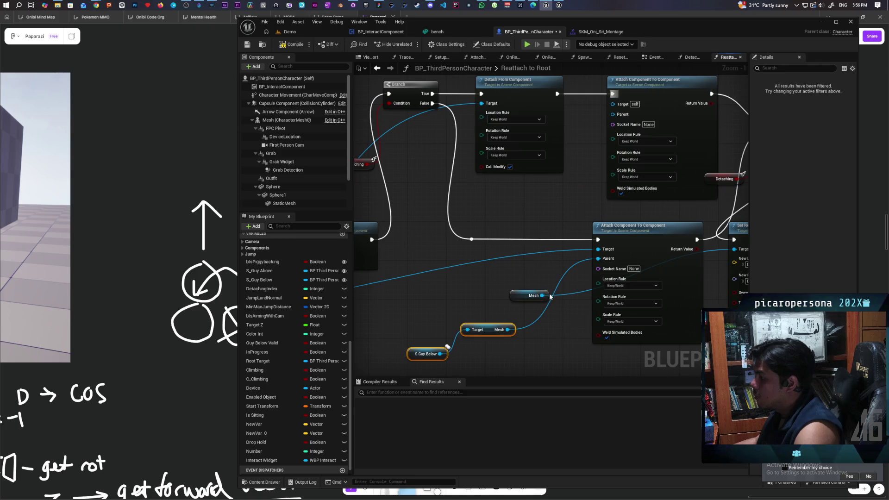
pyautogui.click(523, 296)
pyautogui.scroll(-2, 569, 240)
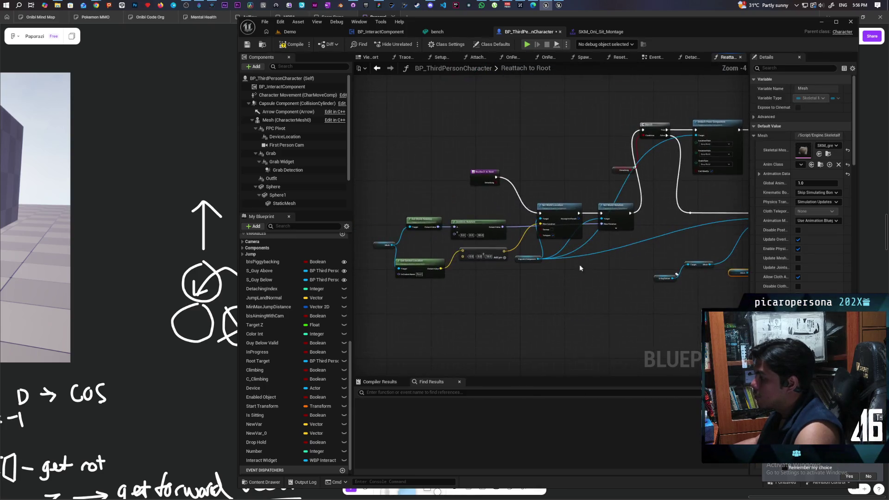
pyautogui.scroll(2, 548, 289)
pyautogui.moveTo(521, 295); pyautogui.dragTo(467, 319)
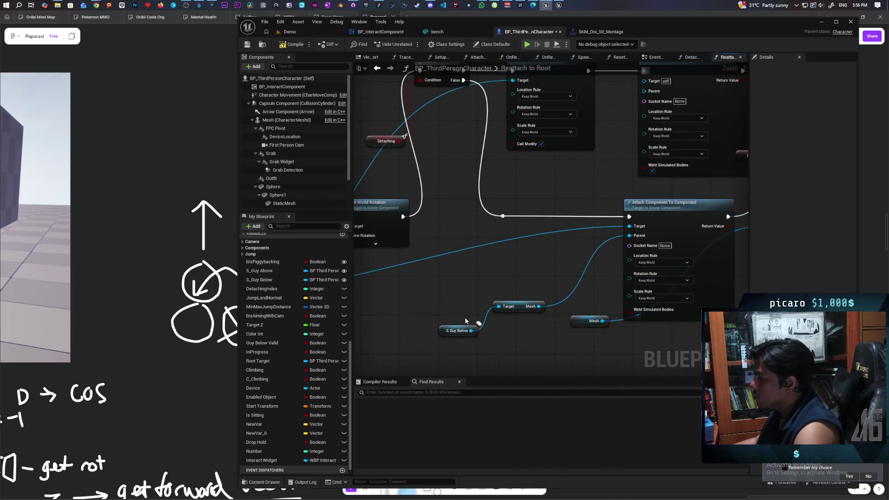
pyautogui.click(447, 328)
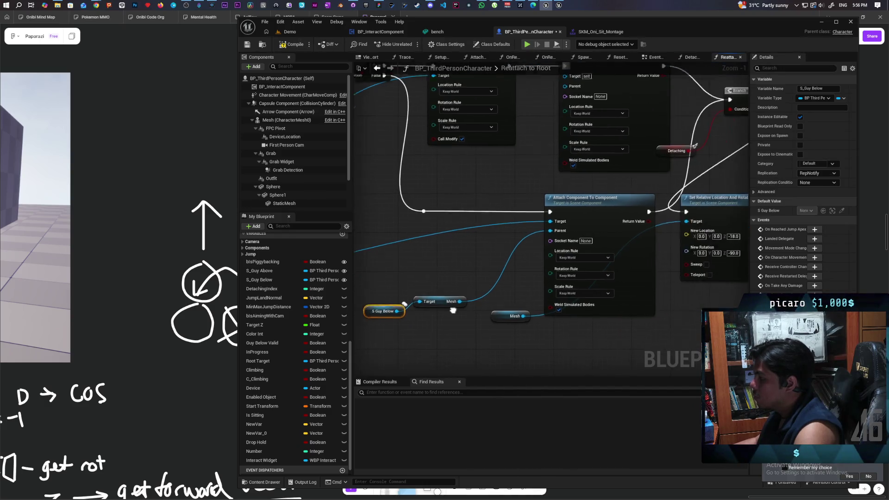
pyautogui.moveTo(496, 314); pyautogui.dragTo(618, 334)
pyautogui.moveTo(674, 320)
pyautogui.mouseDown()
pyautogui.moveTo(664, 373)
pyautogui.moveTo(609, 306)
pyautogui.moveTo(555, 157)
pyautogui.mouseUp()
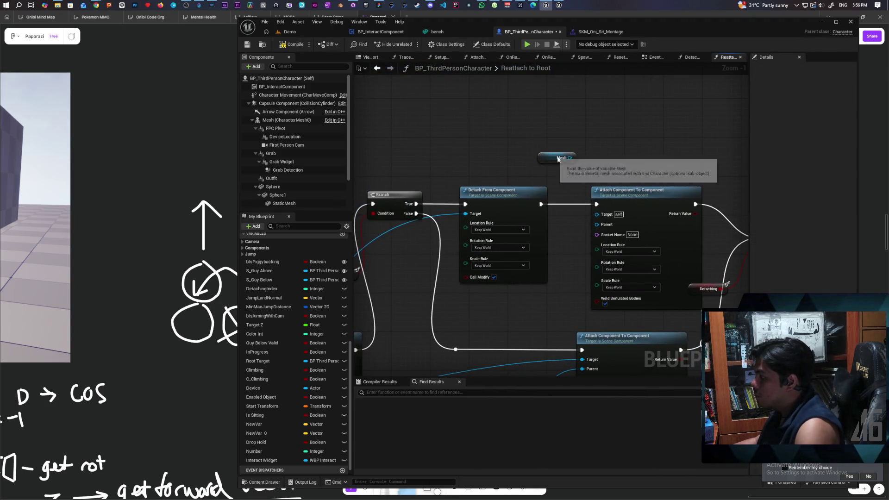
pyautogui.moveTo(539, 307)
pyautogui.mouseDown()
pyautogui.moveTo(552, 215)
pyautogui.moveTo(565, 204)
pyautogui.moveTo(562, 232)
pyautogui.moveTo(637, 199)
pyautogui.moveTo(603, 255)
pyautogui.mouseUp()
pyautogui.moveTo(426, 300)
pyautogui.mouseDown()
pyautogui.moveTo(746, 129)
pyautogui.moveTo(406, 144)
pyautogui.moveTo(486, 162)
pyautogui.moveTo(593, 206)
pyautogui.mouseUp()
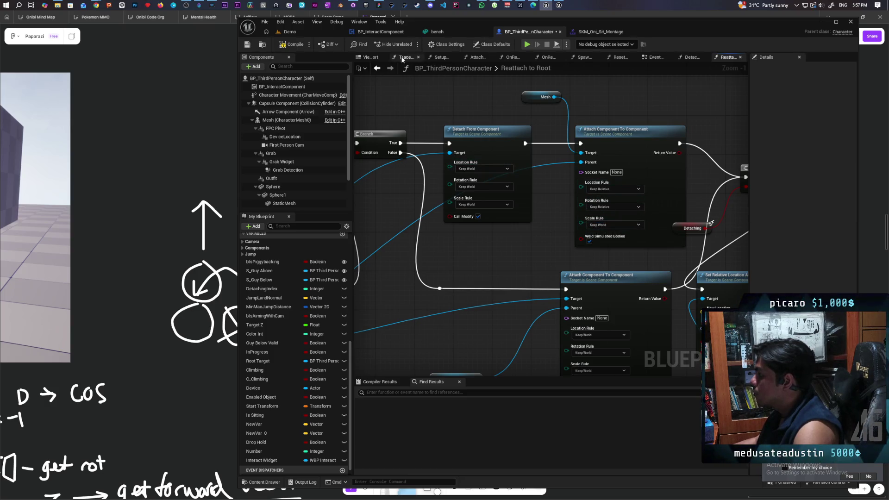
pyautogui.hotkey('ctrl', 's')
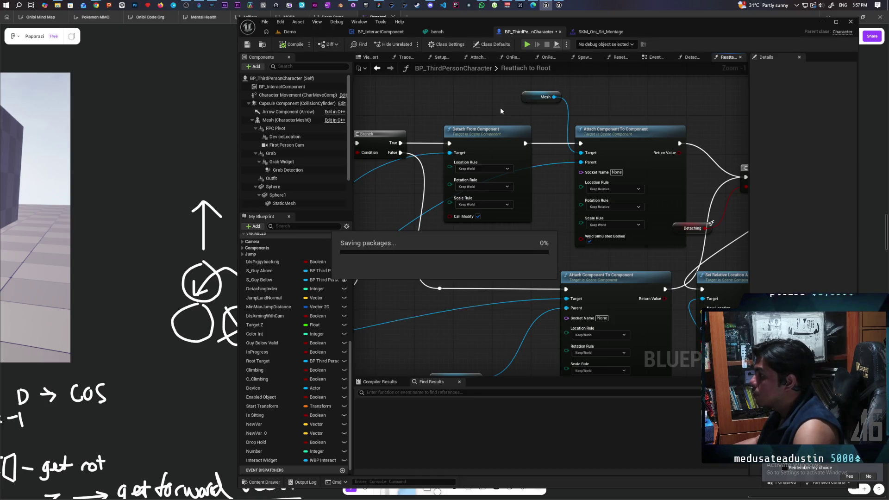
# Start multiplayer play on the Demo level and run the cat onto the blue character
pyautogui.click(298, 32)
pyautogui.hotkey('alt', 'p')
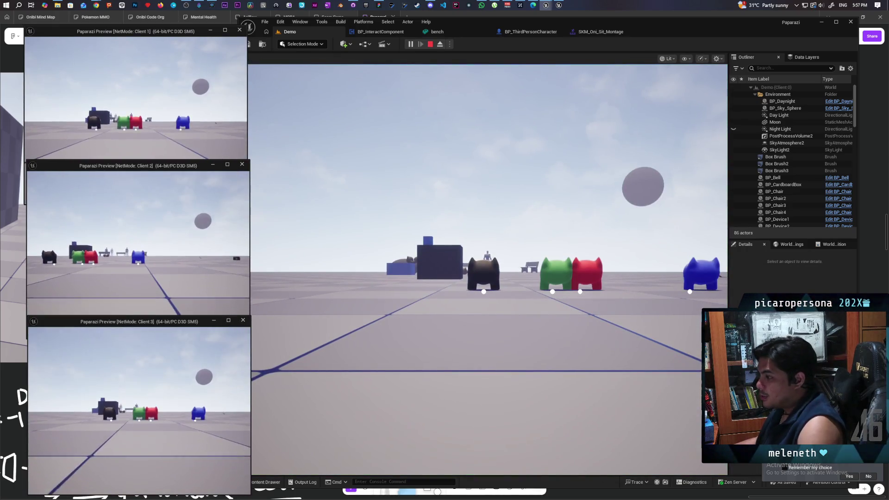
pyautogui.press('w')
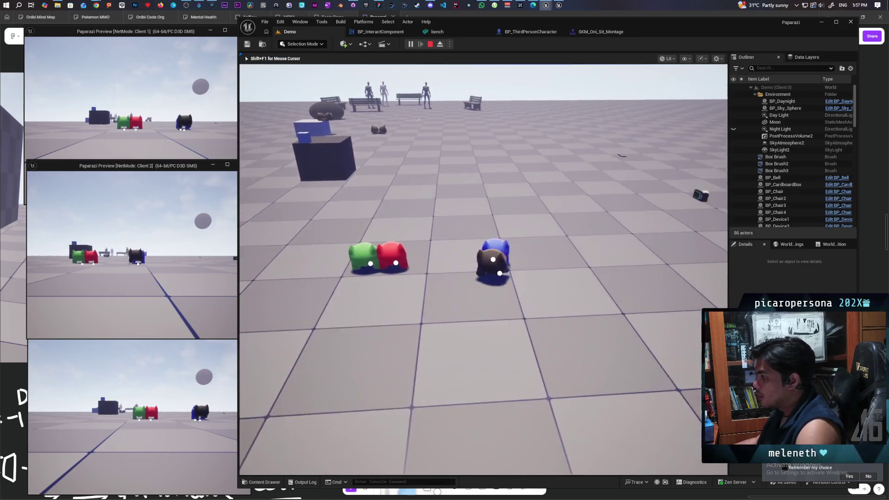
pyautogui.press('space')
pyautogui.press('a')
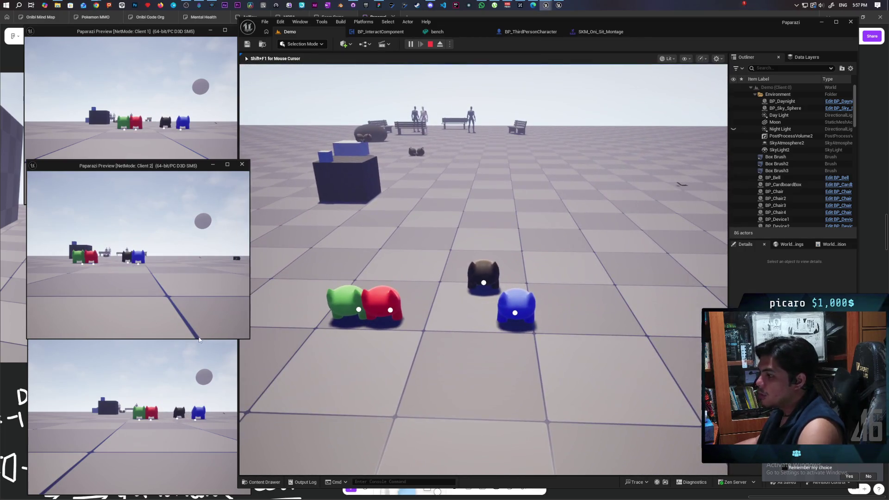
# In Client 1, climb the red cat onto the green cat, step off, and climb back on
pyautogui.click(150, 122)
pyautogui.press('s')
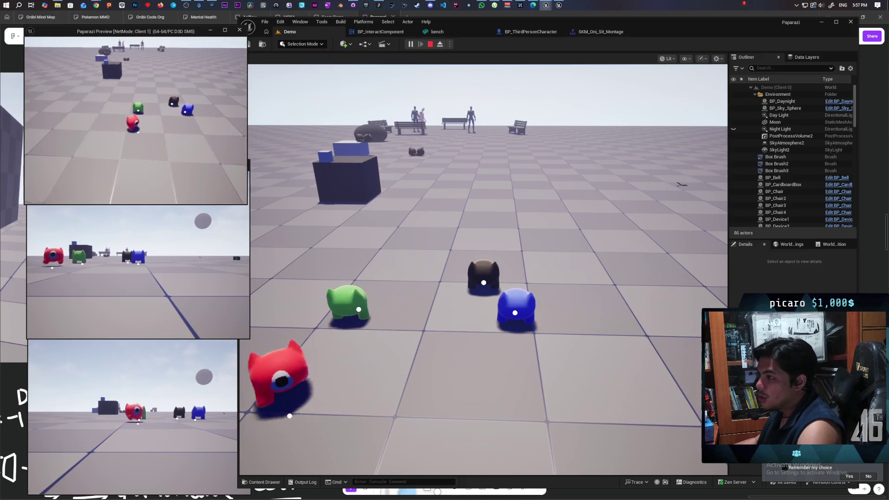
pyautogui.press('w')
pyautogui.press('space')
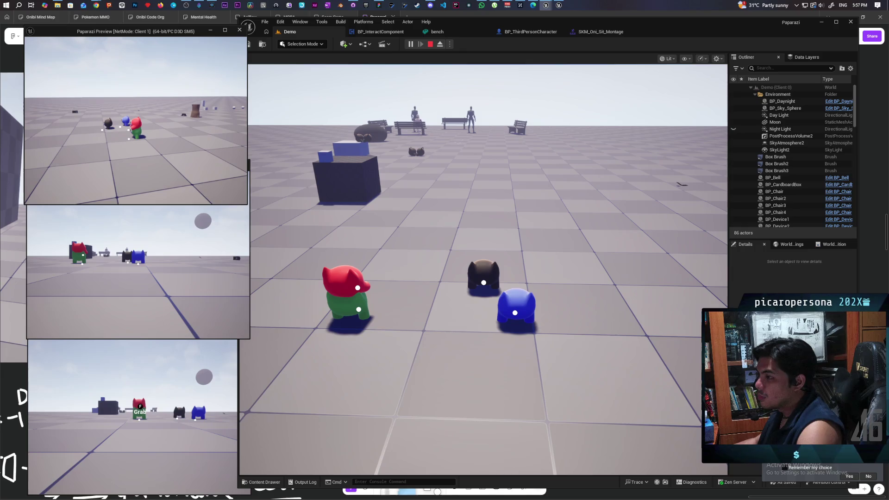
pyautogui.press('s')
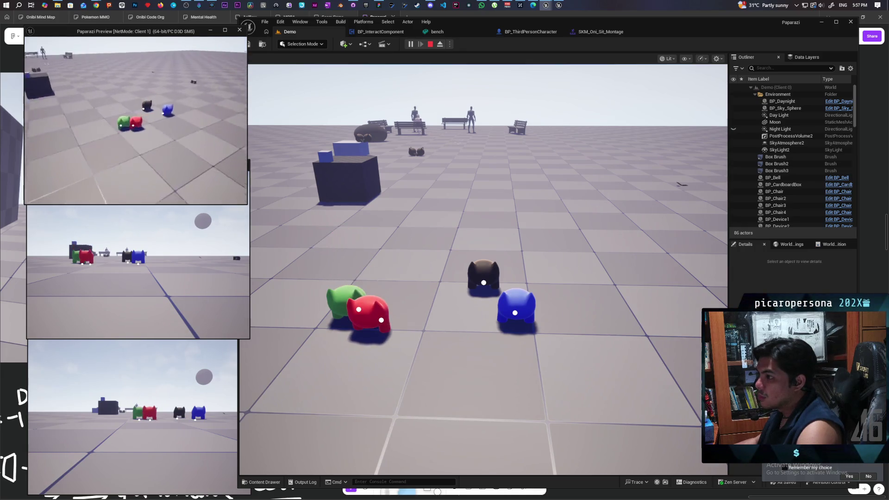
pyautogui.press('w')
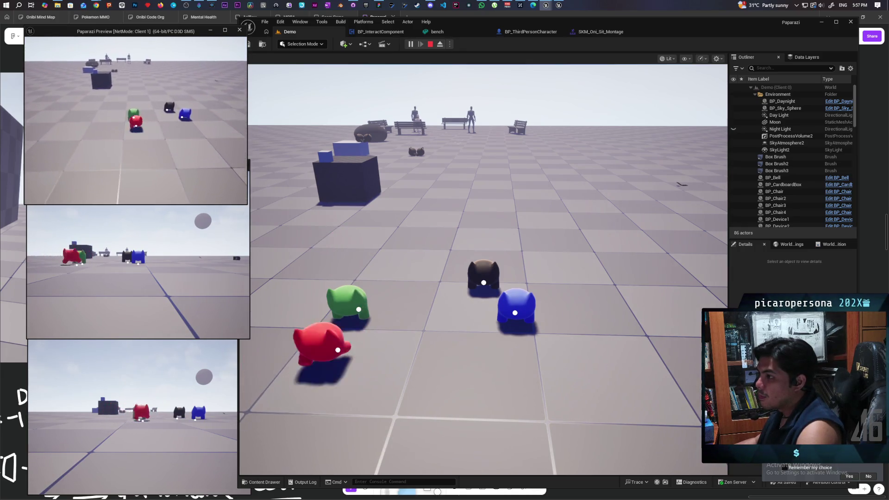
pyautogui.press('space')
pyautogui.press('space')
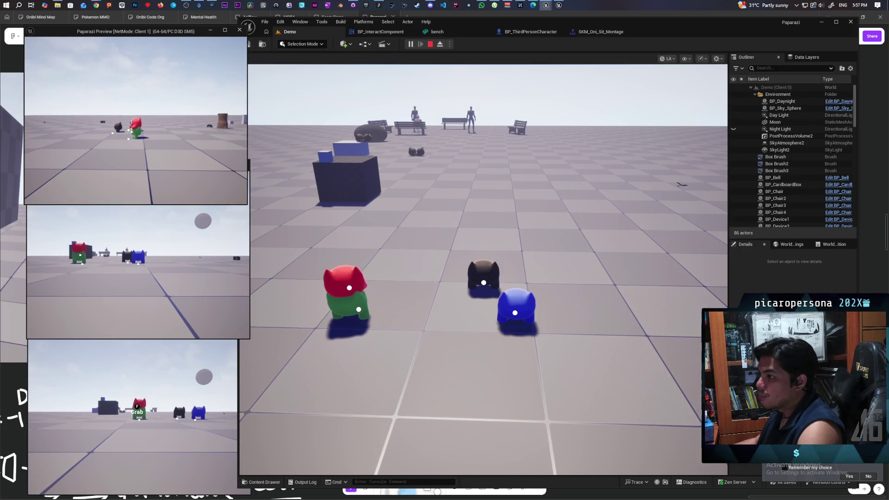
# Repeatedly jump the red cat off and onto the green cat, then leap toward the black and blue cats
pyautogui.press('space')
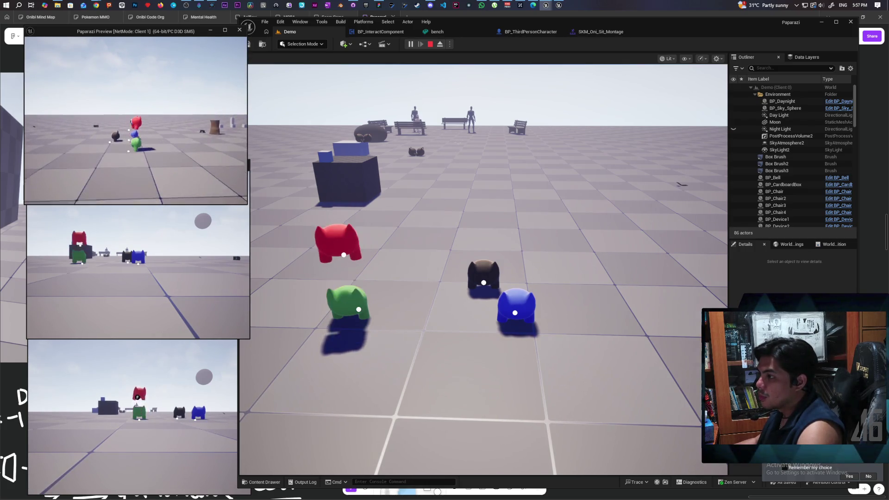
pyautogui.press('space')
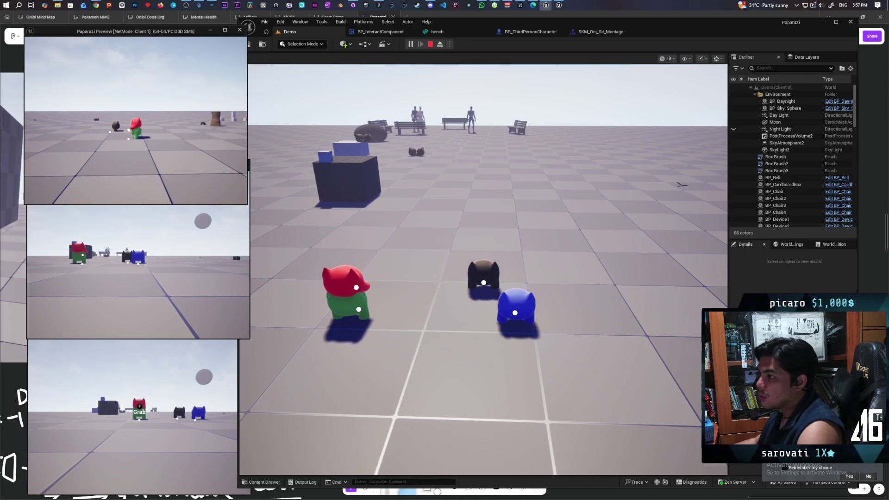
pyautogui.press('space')
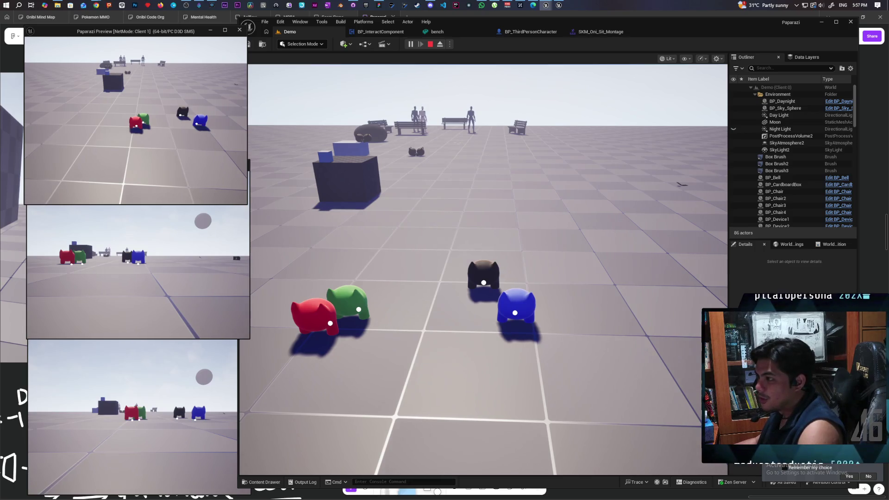
pyautogui.press('d')
pyautogui.press('e')
pyautogui.press('d')
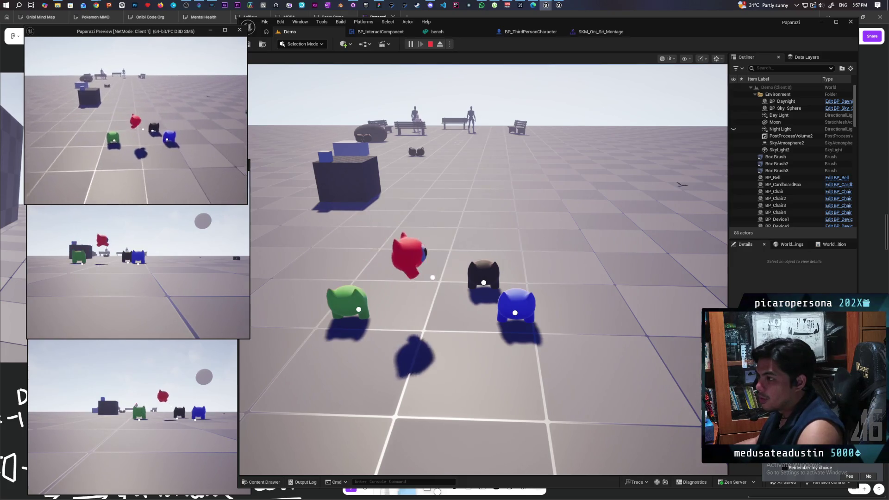
pyautogui.press('s')
pyautogui.hotkey('alt', 'Tab')
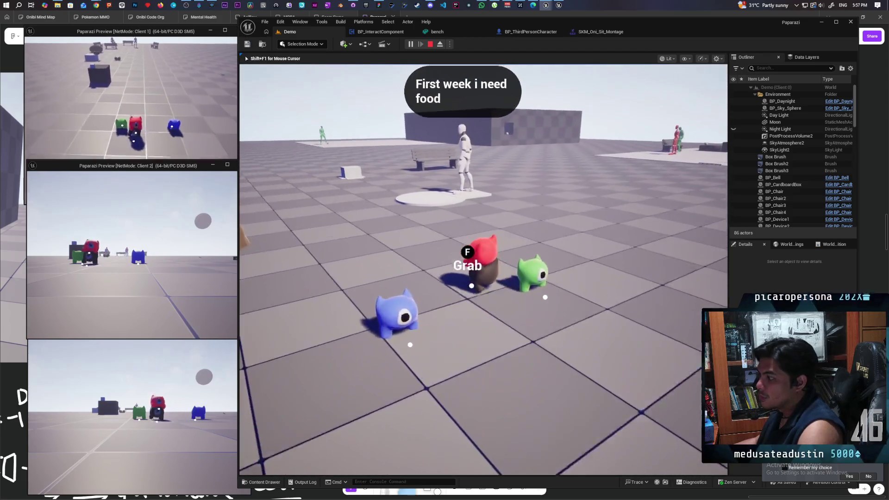
# Walk the red character up to the dark wall in Client 1 and jump
pyautogui.press('w')
pyautogui.press('w')
pyautogui.press('w')
pyautogui.press('w')
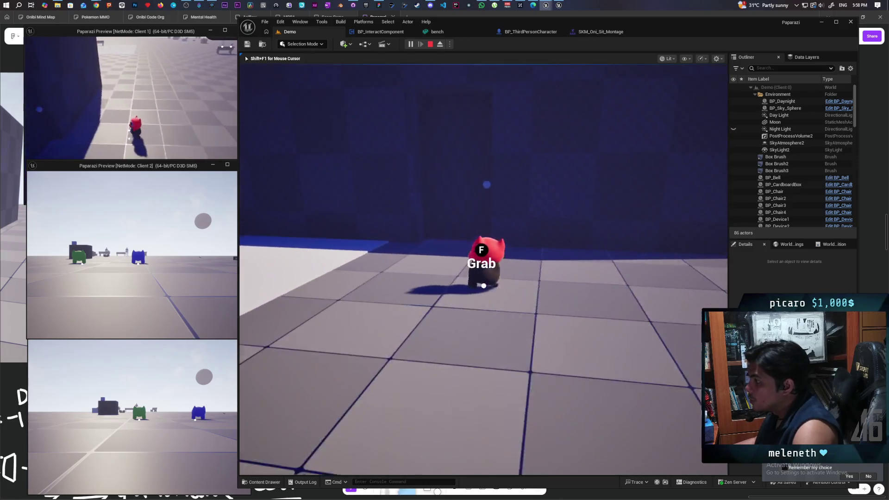
pyautogui.press('w')
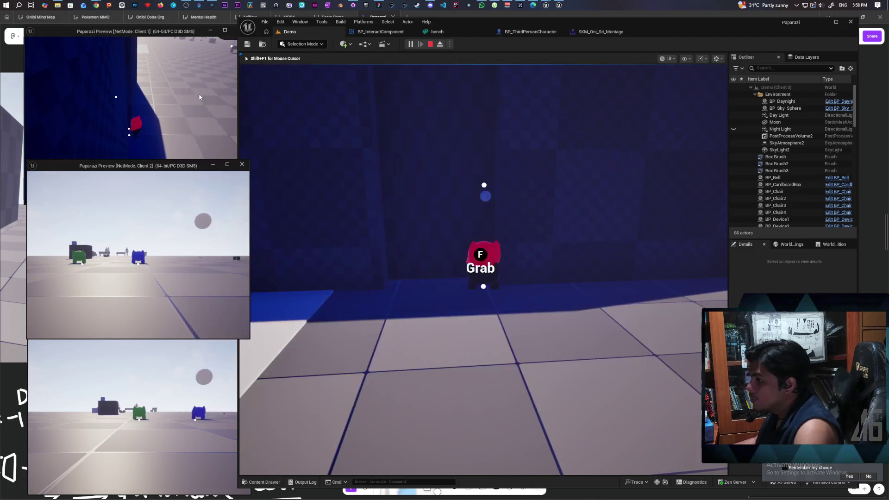
pyautogui.click(207, 98)
pyautogui.press('s')
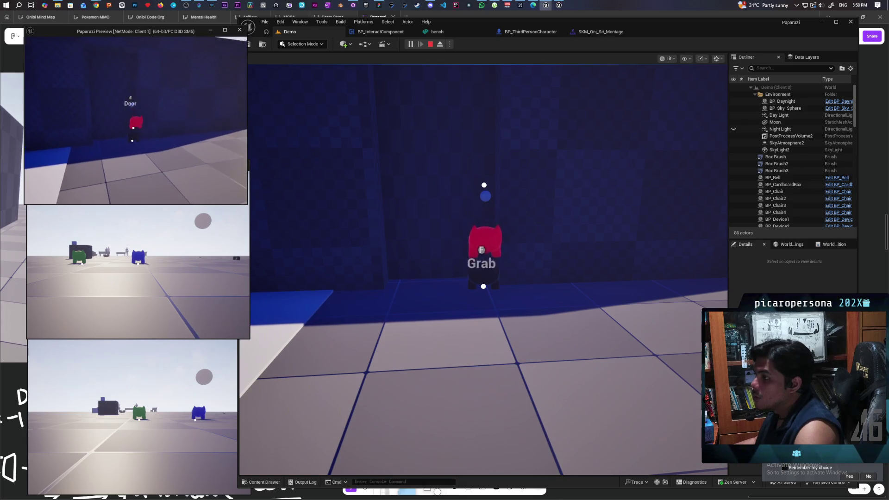
pyautogui.press('w')
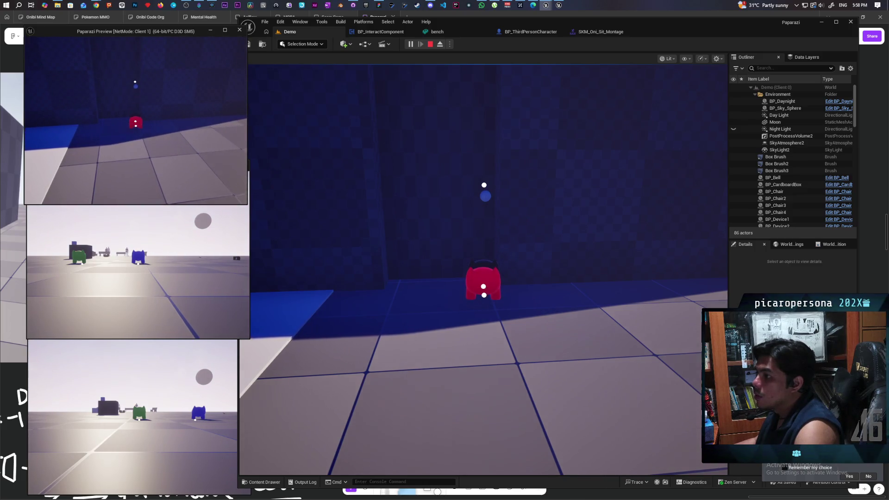
pyautogui.press('space')
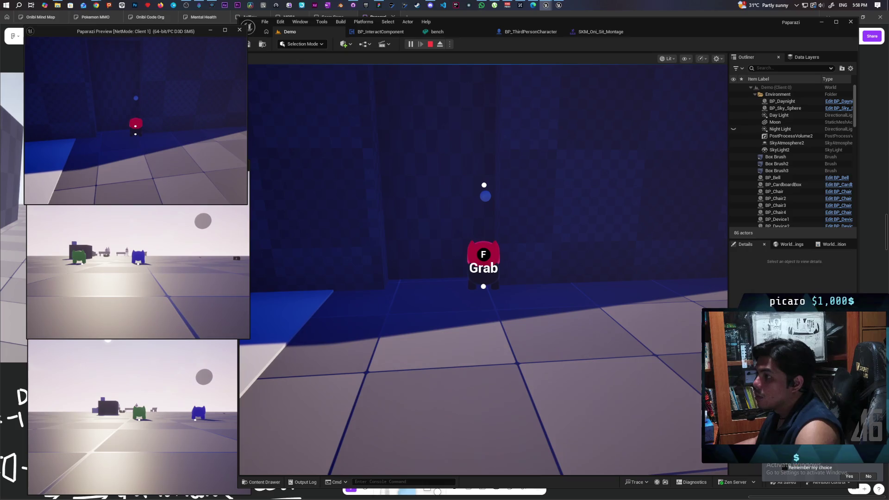
# Grab and lift characters with F as the red player, then end the play session
pyautogui.press('f')
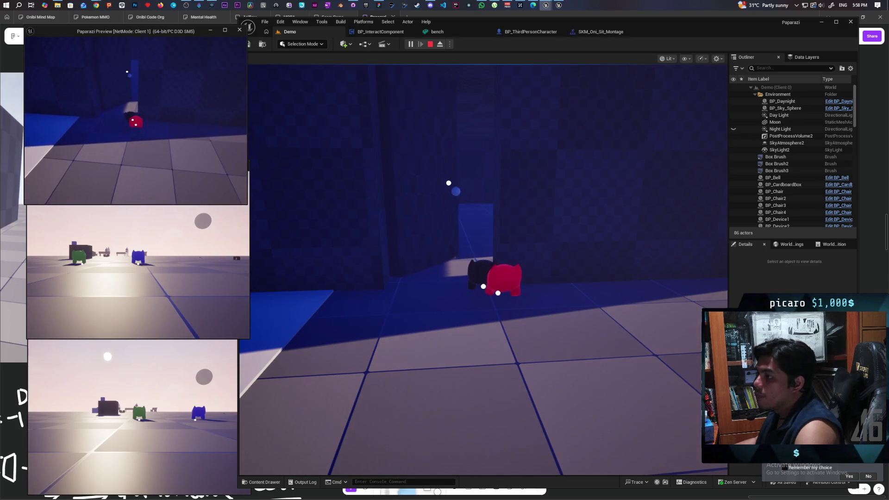
pyautogui.press('w')
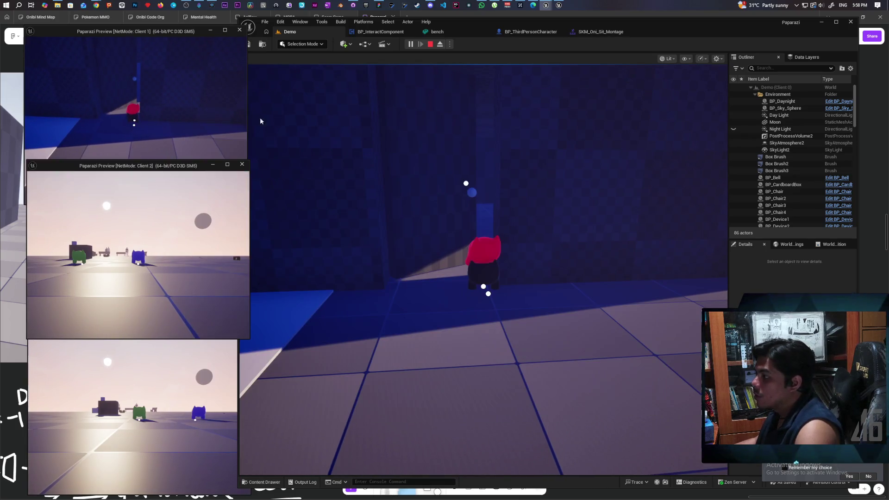
pyautogui.click(253, 116)
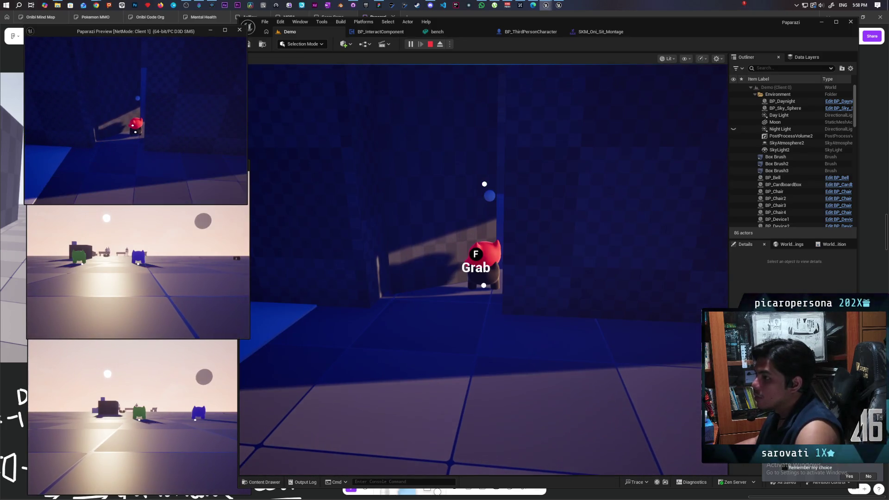
pyautogui.press('f')
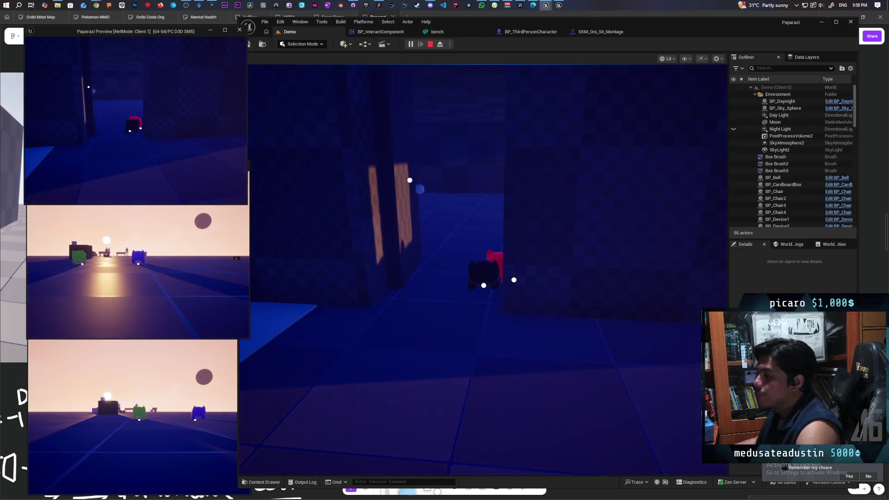
pyautogui.press('Escape')
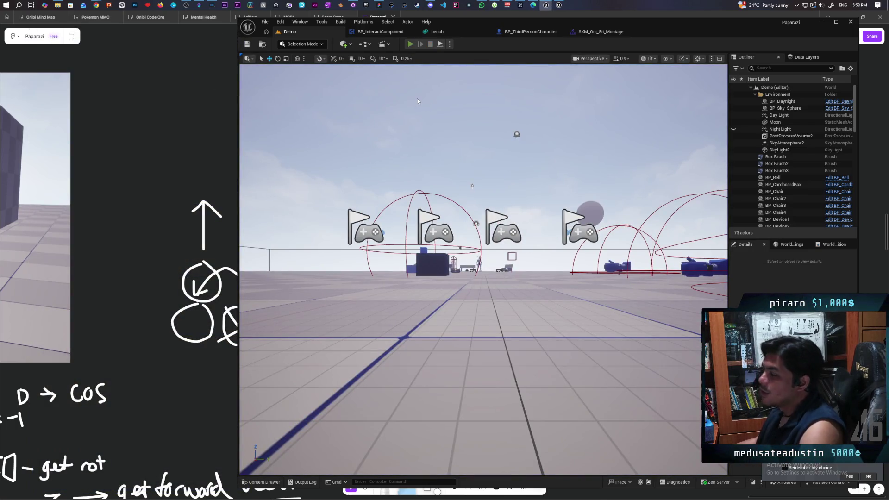
# Run another multiplayer session, walking blue onto red's head and green beside it, then stop
pyautogui.hotkey('alt', 'p')
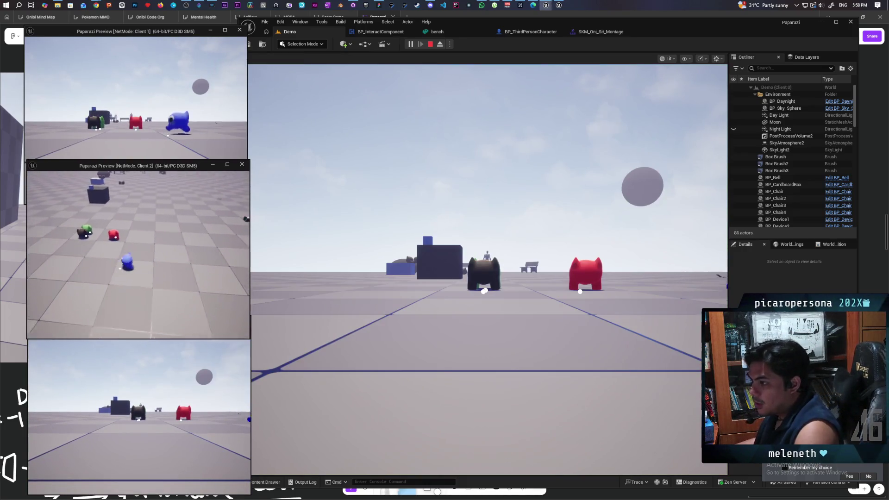
pyautogui.press('w')
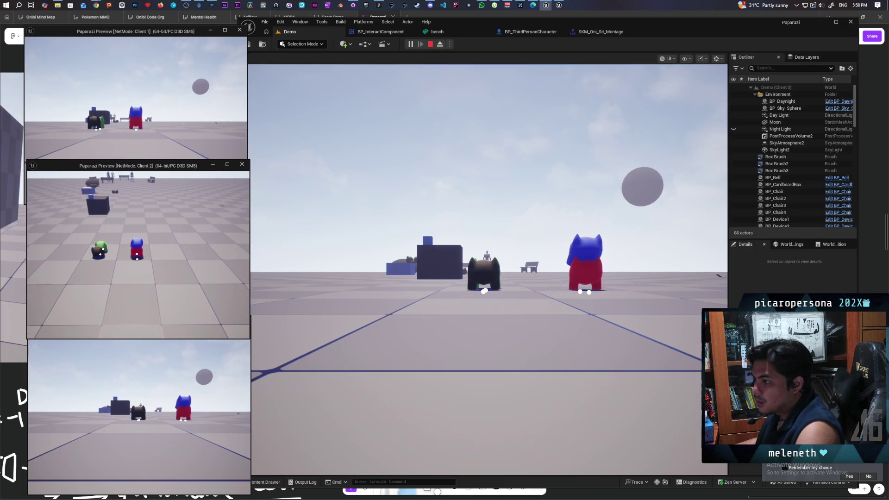
pyautogui.press('w')
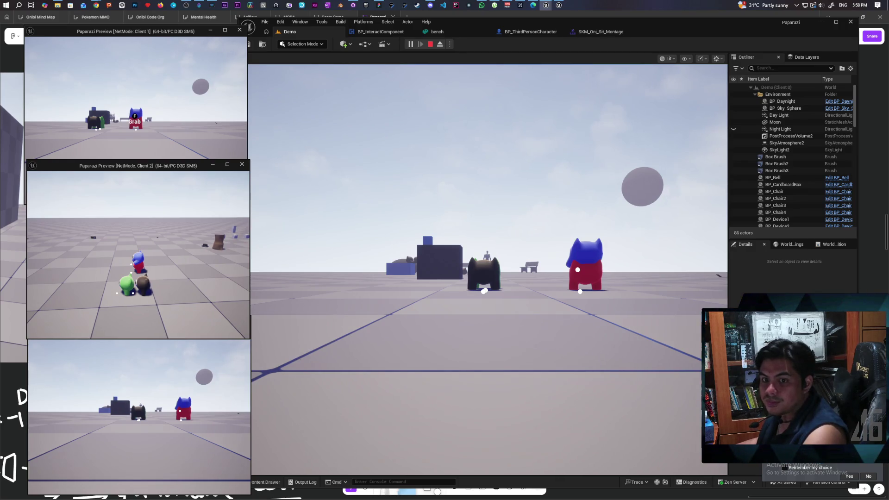
pyautogui.press('Escape')
# Compile BP_ThirdPersonCharacter from the Reattach to Root graph
pyautogui.click(525, 34)
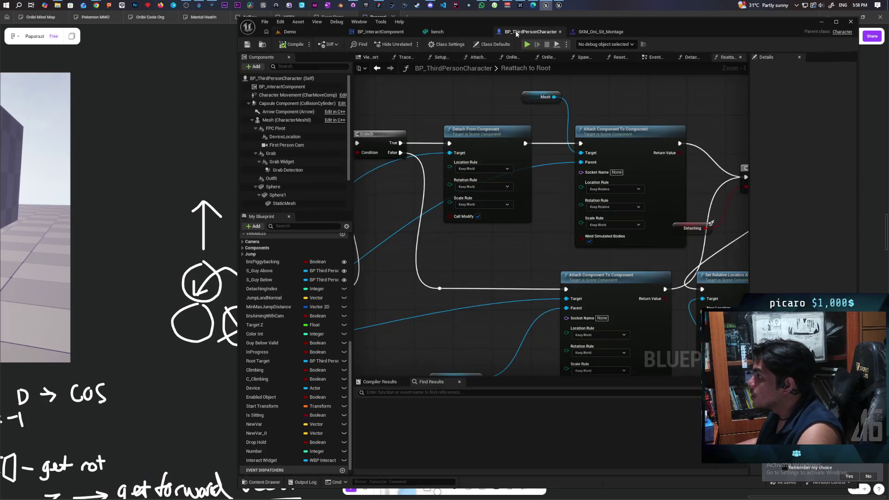
pyautogui.scroll(-4, 542, 237)
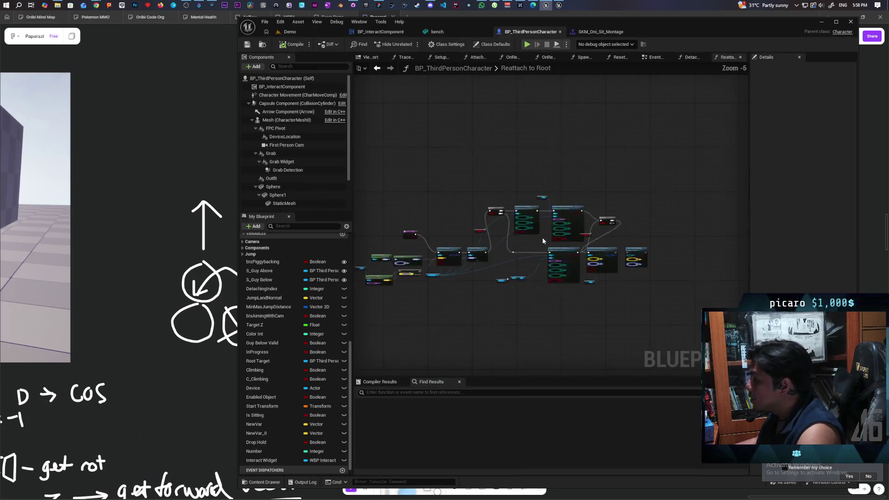
pyautogui.click(286, 45)
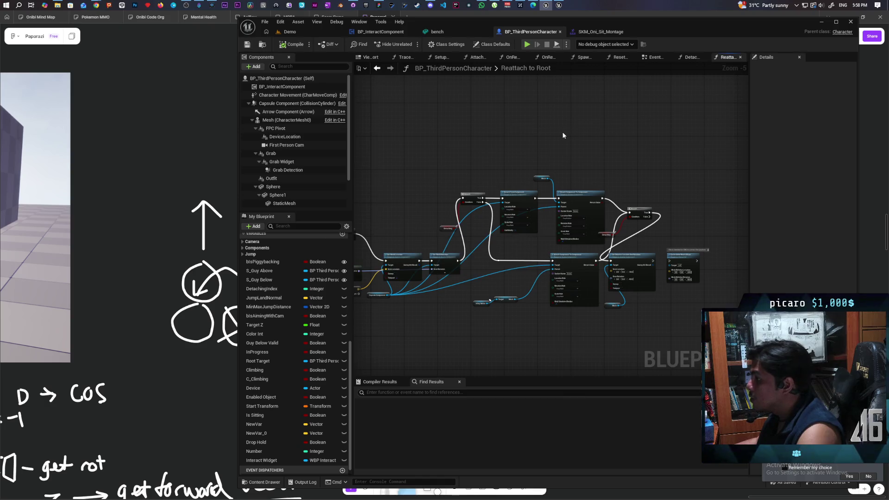
pyautogui.moveTo(564, 135)
pyautogui.mouseDown()
pyautogui.moveTo(578, 145)
pyautogui.moveTo(571, 140)
pyautogui.mouseUp()
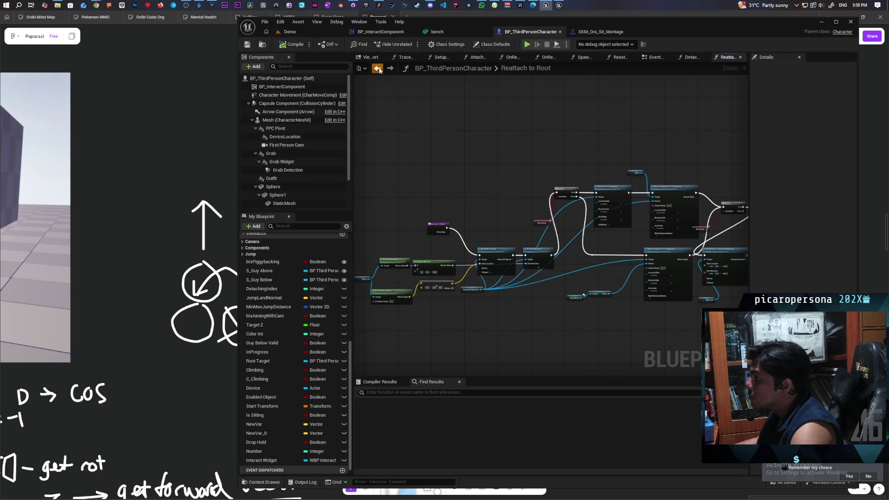
# In the EventGraph, nudge the Mesh getter beside Reattach To Root and save the blueprint
pyautogui.click(379, 70)
pyautogui.scroll(-7, 550, 172)
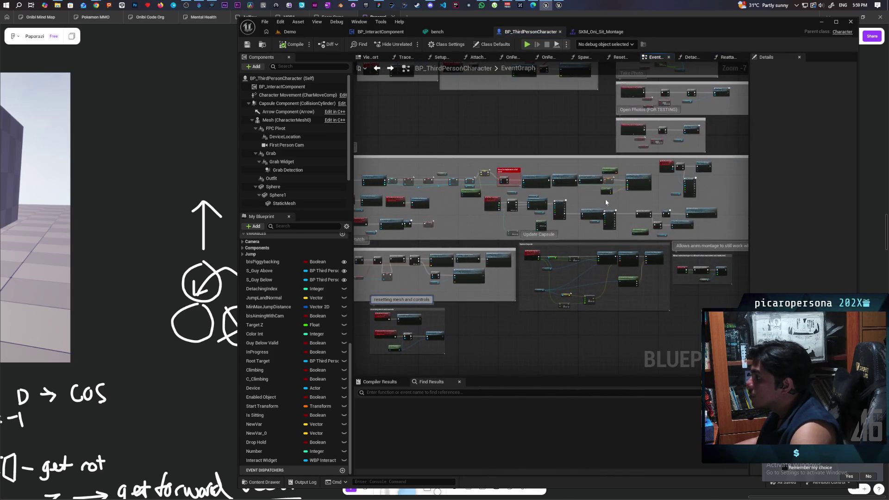
pyautogui.scroll(4, 518, 184)
pyautogui.moveTo(518, 185); pyautogui.dragTo(557, 176)
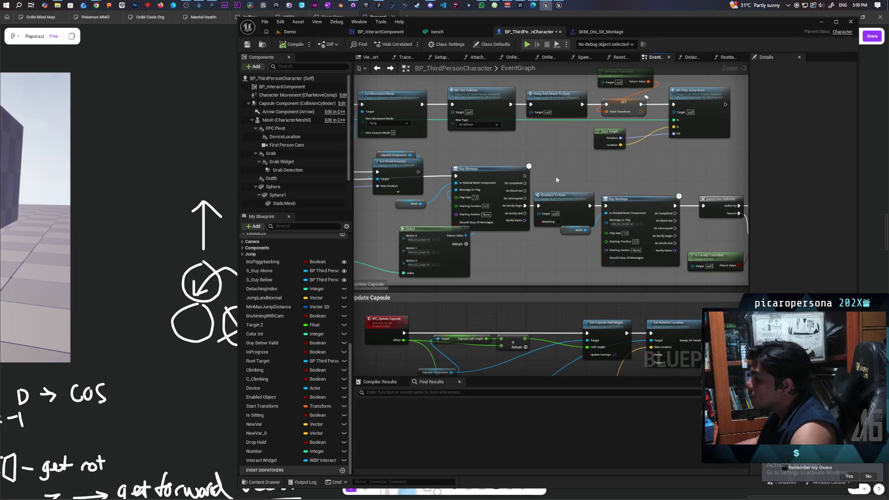
pyautogui.scroll(4, 551, 178)
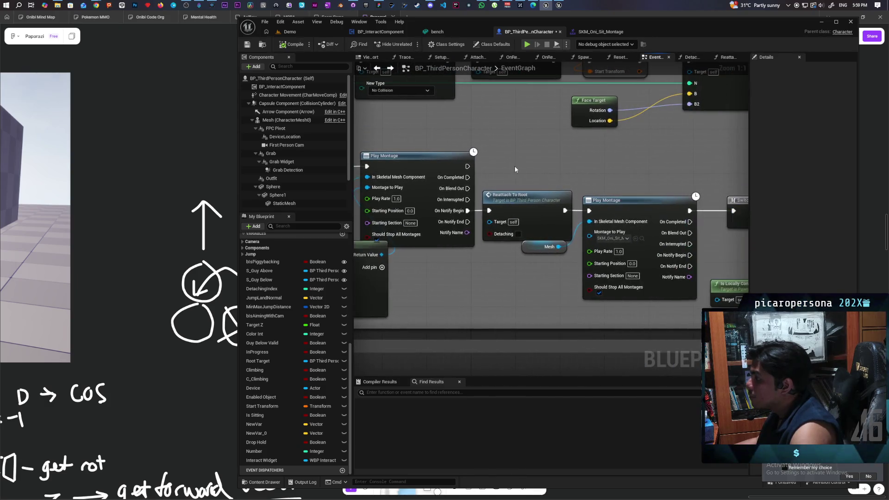
pyautogui.scroll(-4, 516, 167)
pyautogui.scroll(4, 516, 165)
pyautogui.moveTo(516, 166)
pyautogui.mouseDown()
pyautogui.moveTo(483, 165)
pyautogui.moveTo(515, 202)
pyautogui.mouseUp()
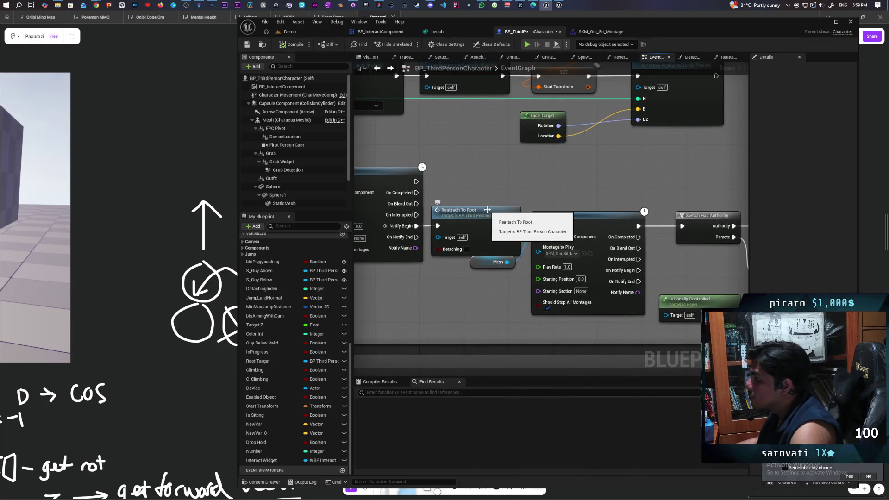
pyautogui.click(485, 263)
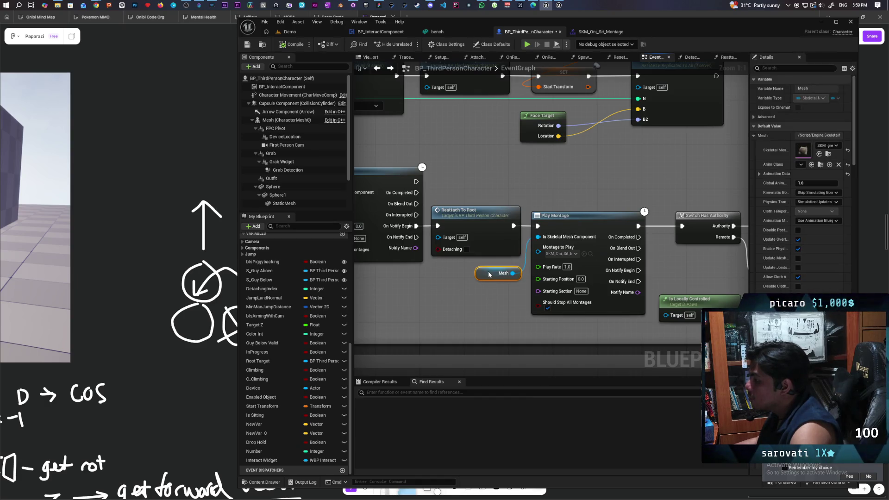
pyautogui.moveTo(487, 262); pyautogui.dragTo(488, 263)
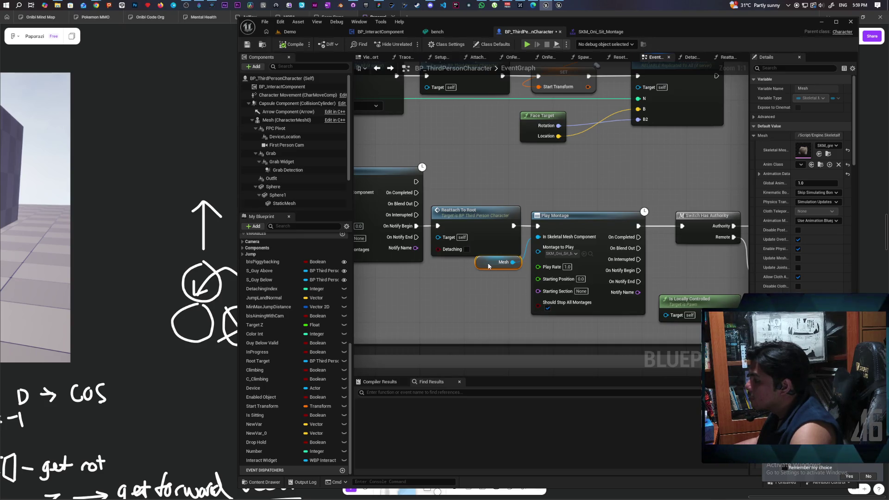
pyautogui.moveTo(488, 262); pyautogui.dragTo(492, 266)
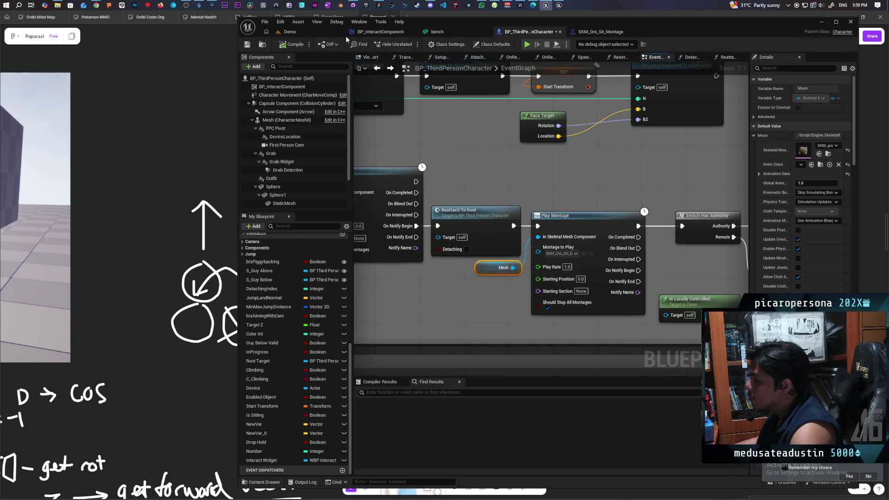
pyautogui.hotkey('ctrl', 's')
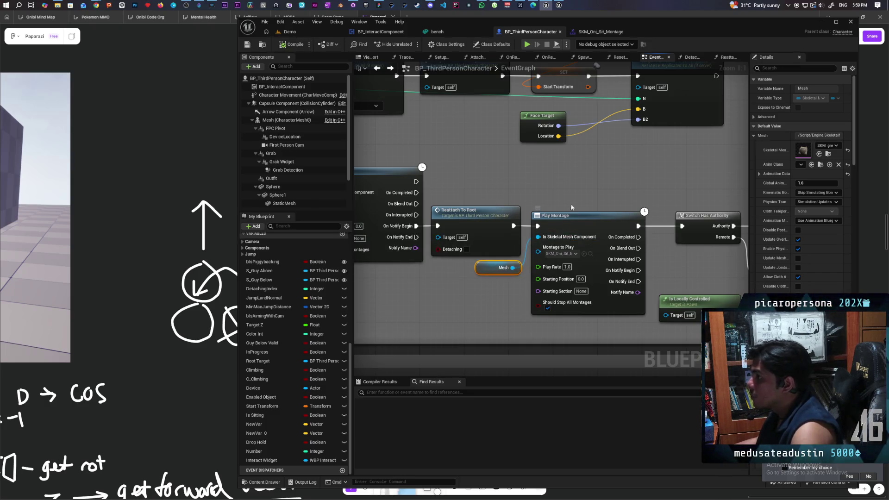
# Close Unreal Editor and launch the Paparazi project from the Epic Games Launcher's My Projects
pyautogui.click(850, 22)
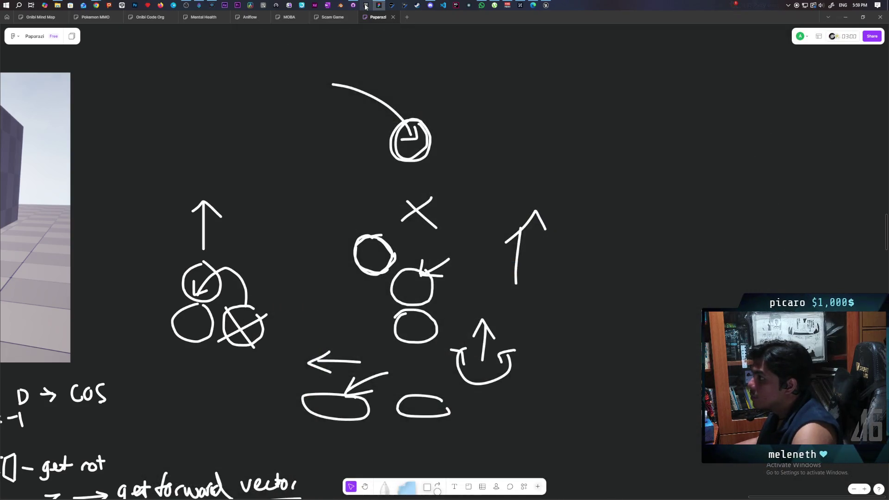
pyautogui.moveTo(370, 8)
pyautogui.click(367, 41)
pyautogui.scroll(-1, 399, 219)
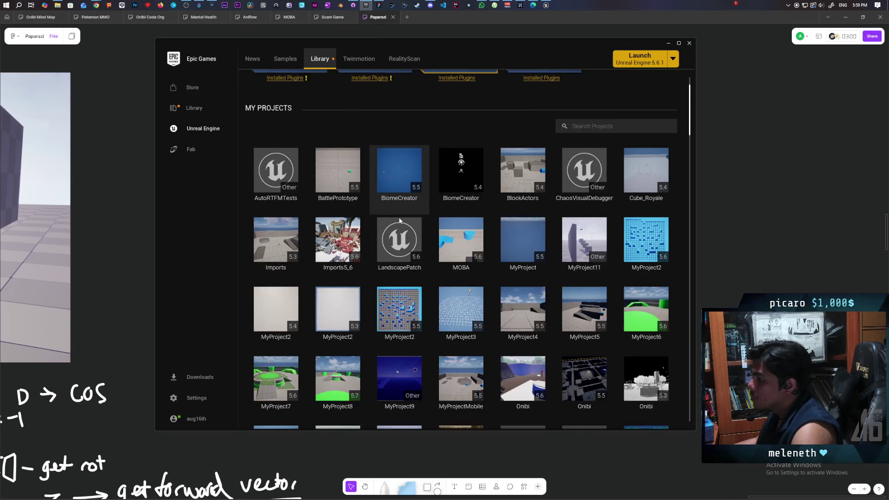
pyautogui.scroll(-4, 399, 219)
pyautogui.doubleClick(403, 271)
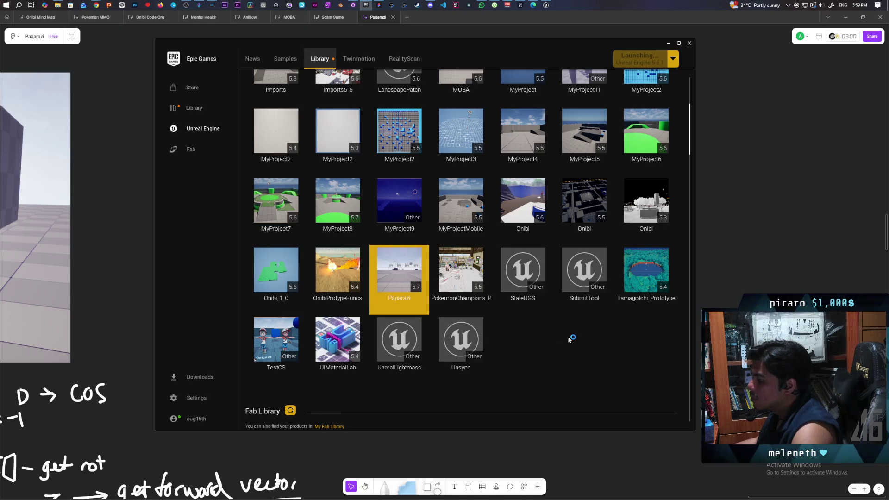
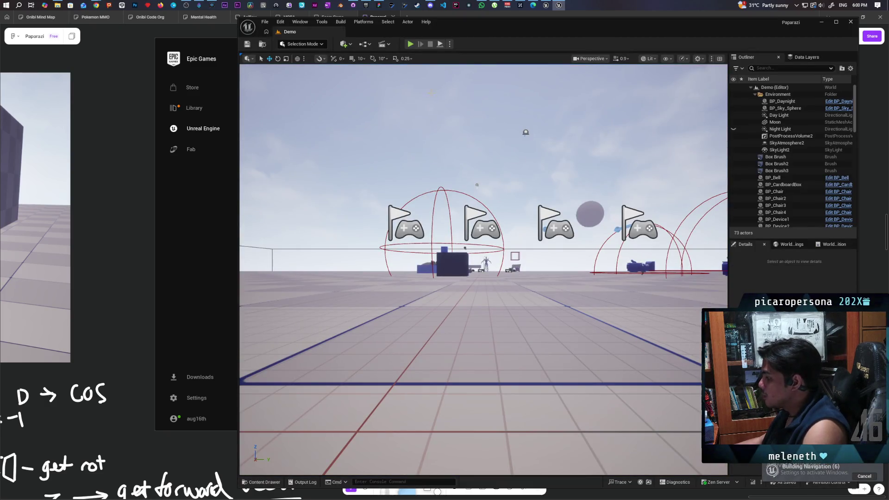
# Run a multiplayer test of the level, then stop it
pyautogui.click(411, 44)
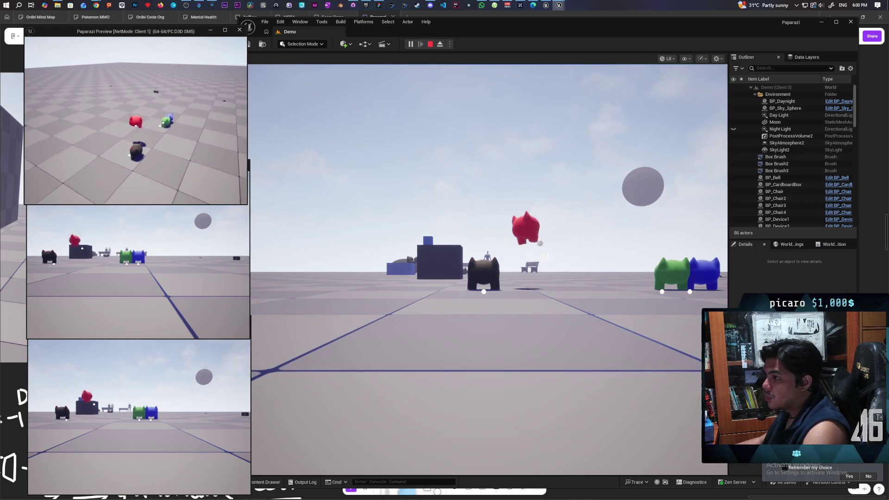
pyautogui.click(483, 269)
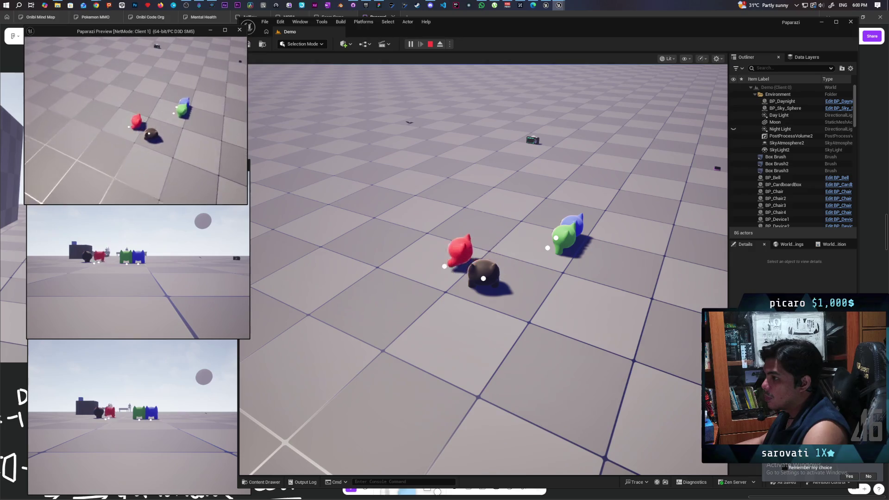
pyautogui.press('Escape')
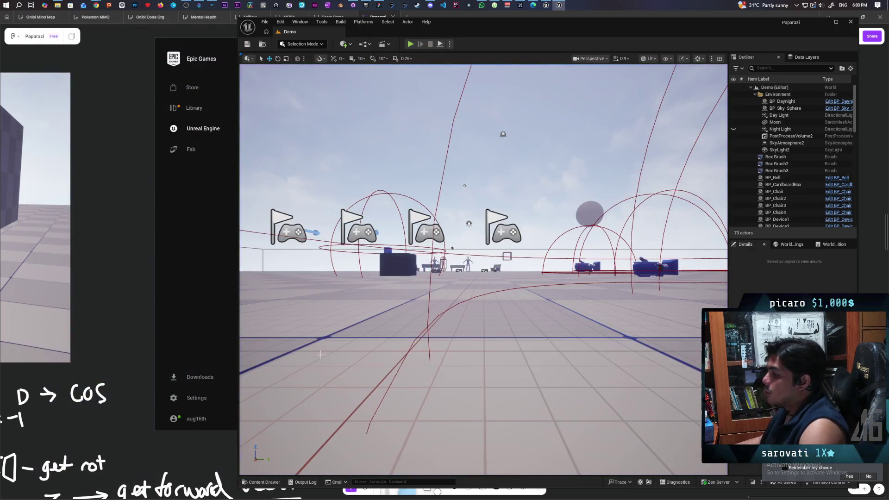
# Open BP_ThirdPersonCharacter from ThirdPerson > Blueprints in the Content Drawer
pyautogui.click(271, 483)
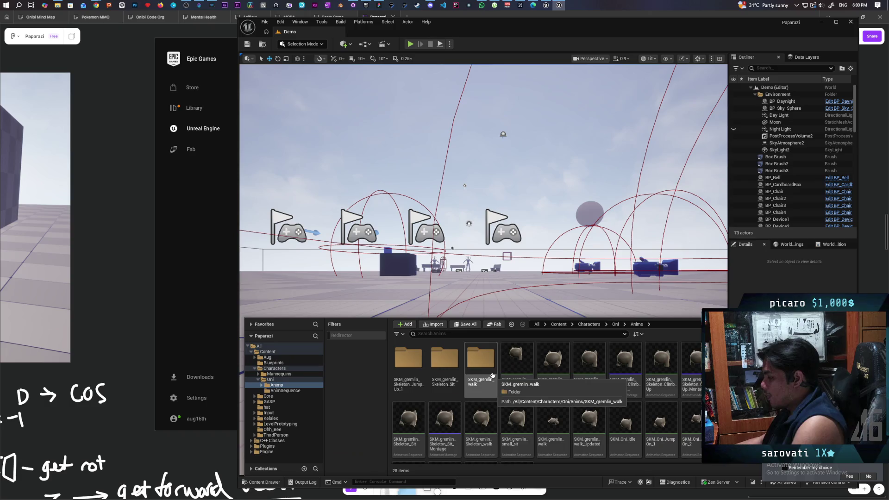
pyautogui.click(276, 435)
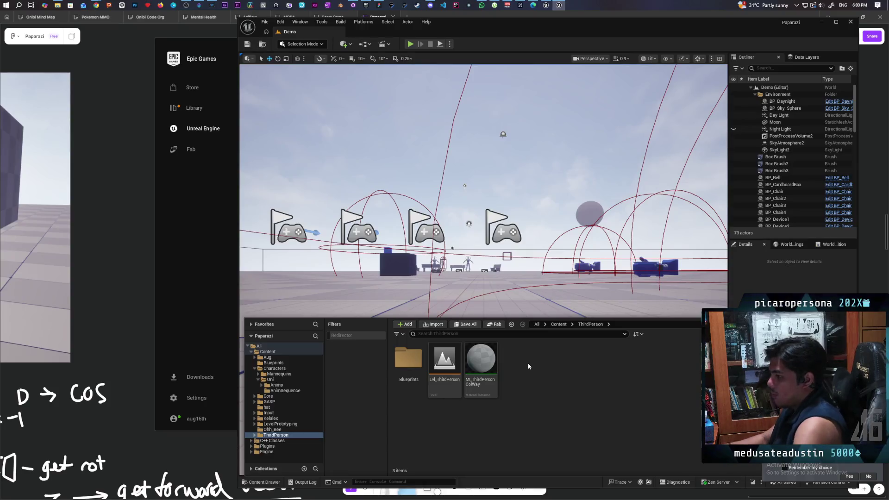
pyautogui.doubleClick(409, 365)
pyautogui.click(490, 357)
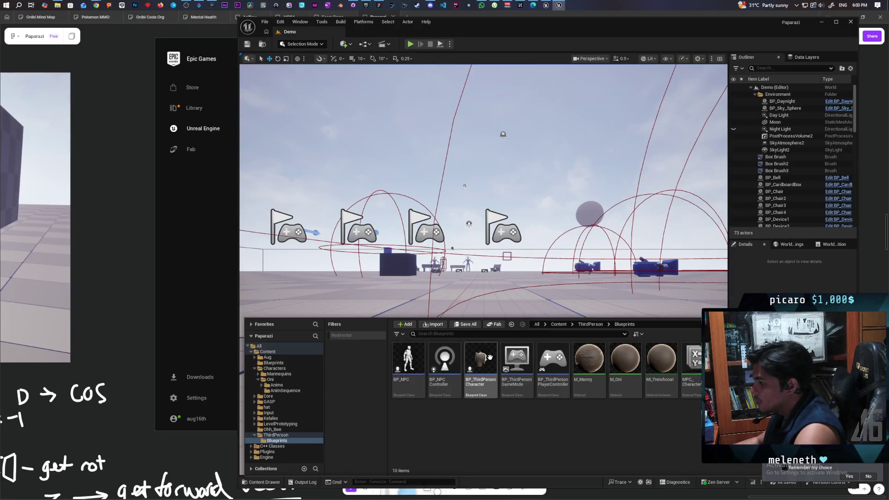
pyautogui.doubleClick(490, 357)
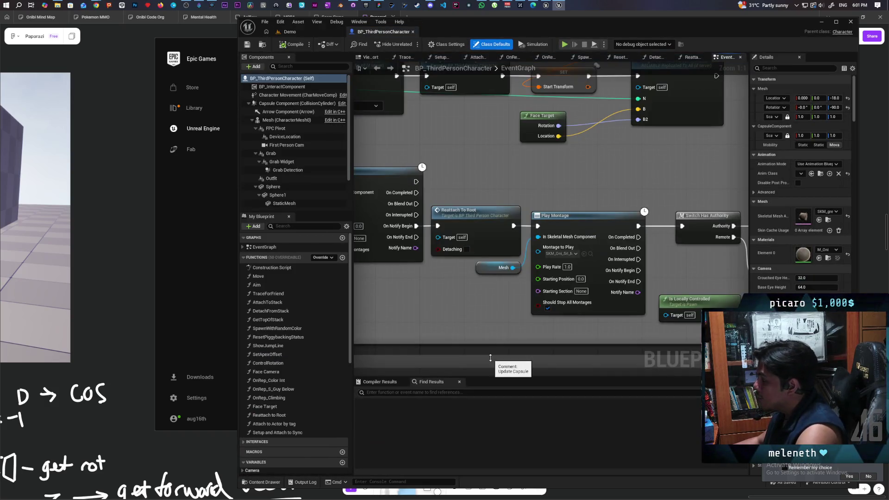
# Bring the Reattach To Root chain with its Sequence, Set World Rotation and Select nodes into view
pyautogui.scroll(-2, 451, 293)
pyautogui.scroll(-1, 460, 309)
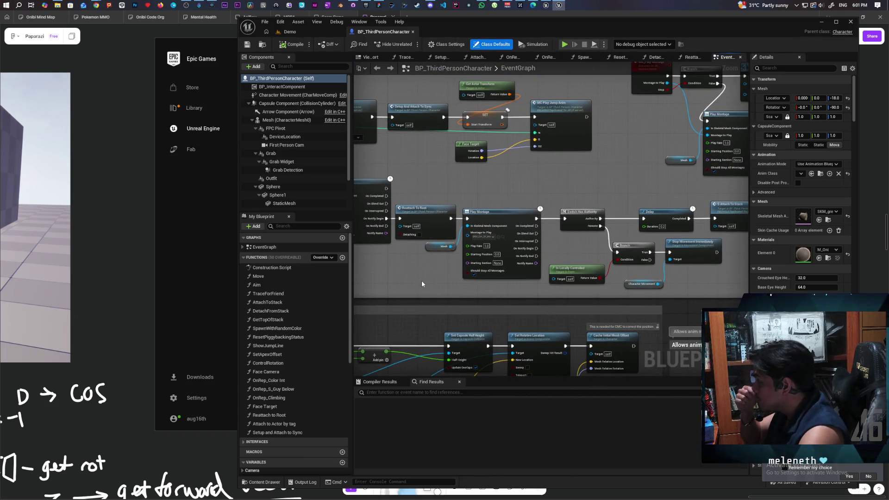
pyautogui.scroll(4, 416, 283)
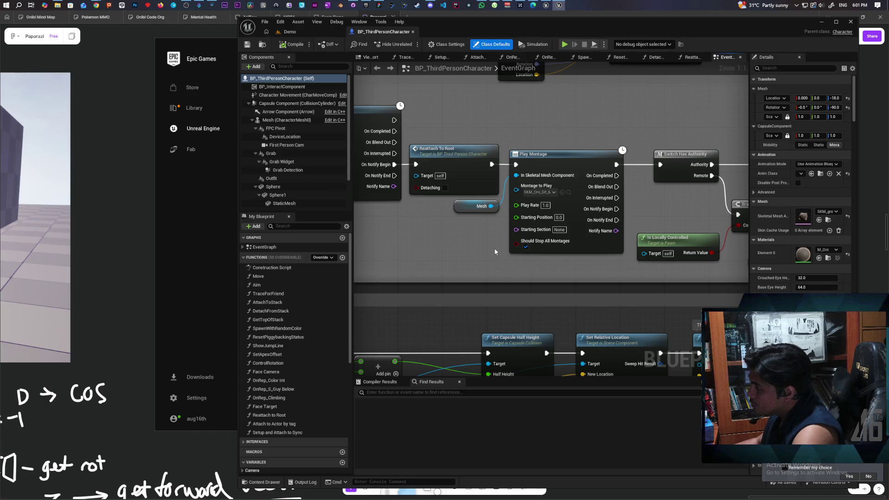
pyautogui.moveTo(446, 251)
pyautogui.mouseDown()
pyautogui.moveTo(590, 260)
pyautogui.moveTo(479, 261)
pyautogui.moveTo(431, 280)
pyautogui.mouseUp()
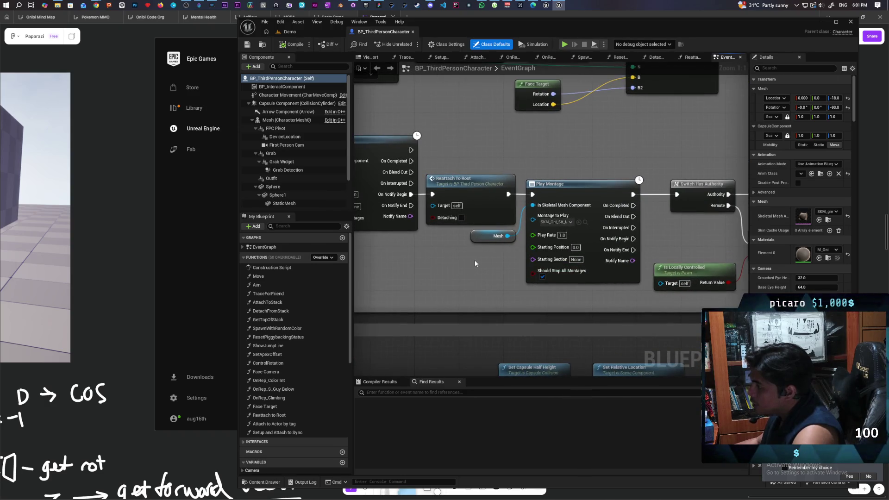
pyautogui.moveTo(474, 260); pyautogui.dragTo(541, 262)
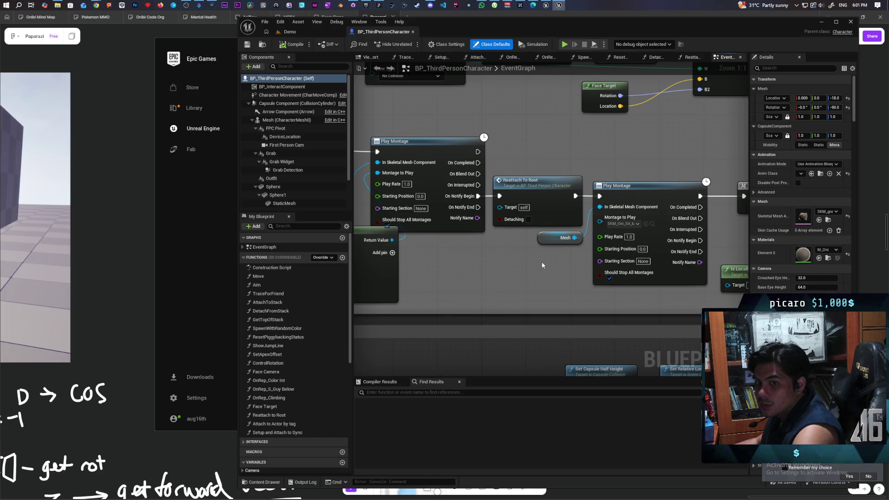
pyautogui.moveTo(545, 265)
pyautogui.mouseDown()
pyautogui.moveTo(606, 277)
pyautogui.moveTo(610, 286)
pyautogui.moveTo(527, 291)
pyautogui.moveTo(531, 276)
pyautogui.moveTo(516, 289)
pyautogui.mouseUp()
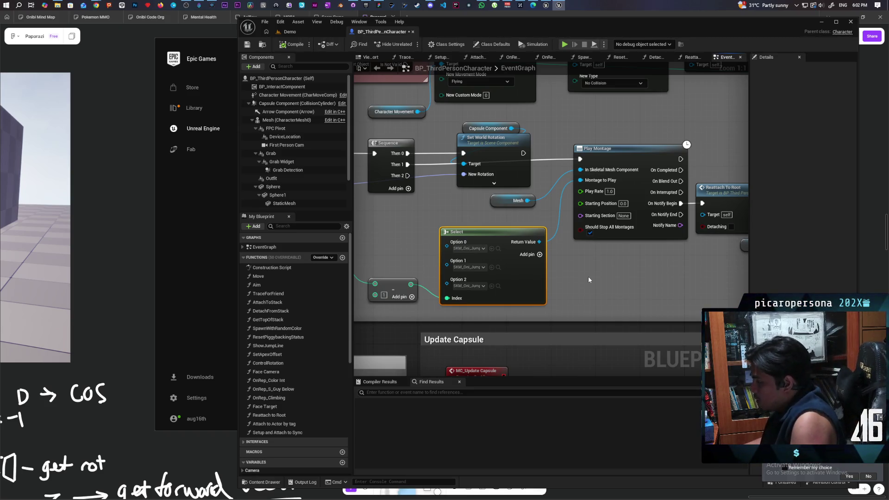
pyautogui.moveTo(588, 280)
pyautogui.mouseDown()
pyautogui.moveTo(540, 315)
pyautogui.moveTo(576, 285)
pyautogui.mouseUp()
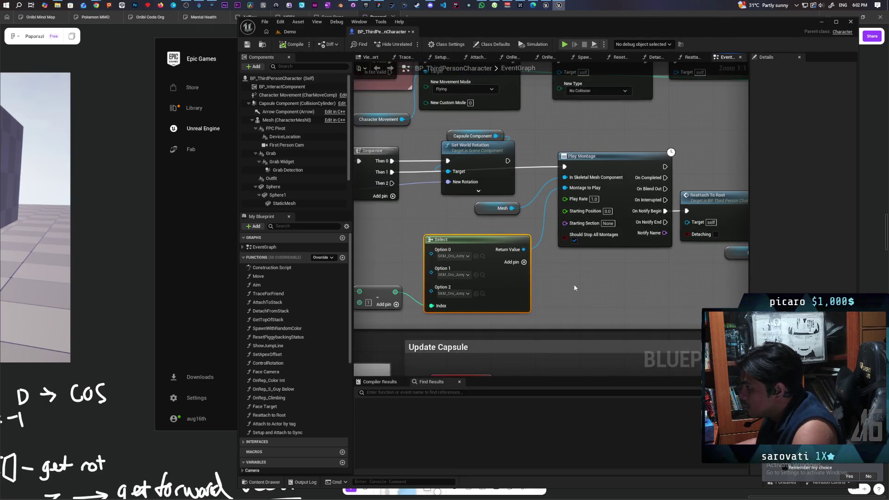
pyautogui.moveTo(657, 280); pyautogui.dragTo(555, 277)
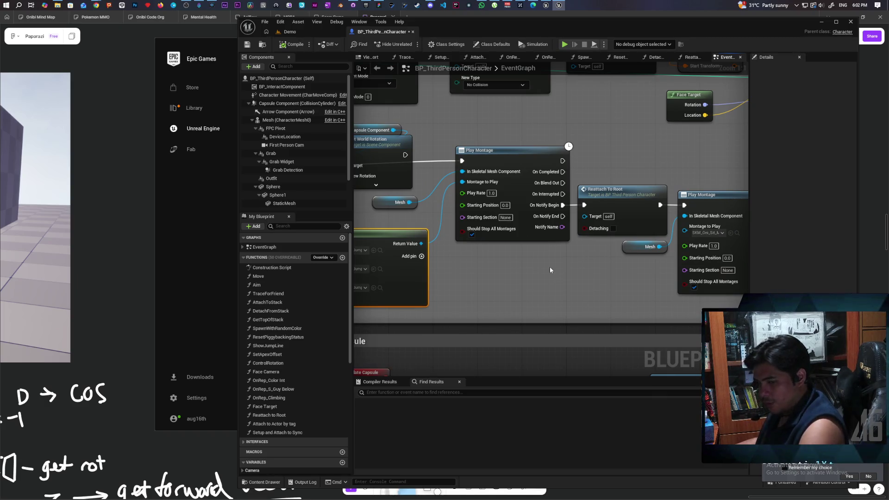
pyautogui.moveTo(523, 276)
pyautogui.mouseDown()
pyautogui.moveTo(579, 278)
pyautogui.moveTo(536, 270)
pyautogui.mouseUp()
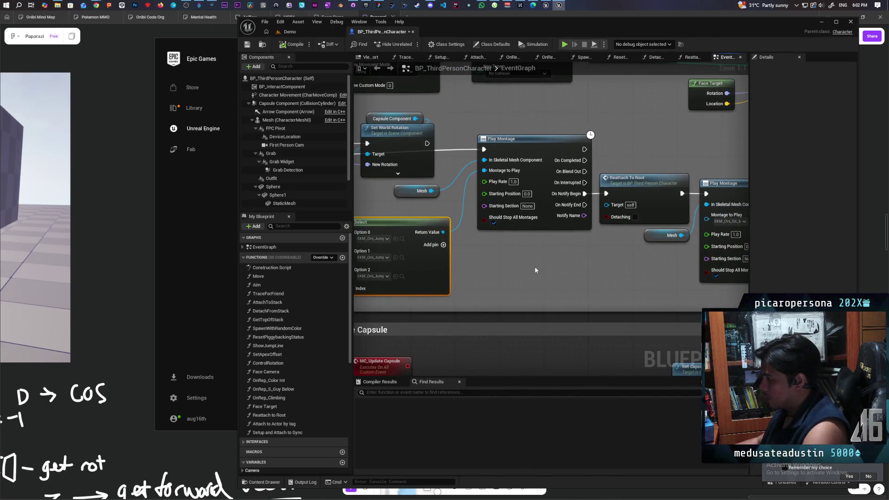
pyautogui.moveTo(522, 277); pyautogui.dragTo(610, 277)
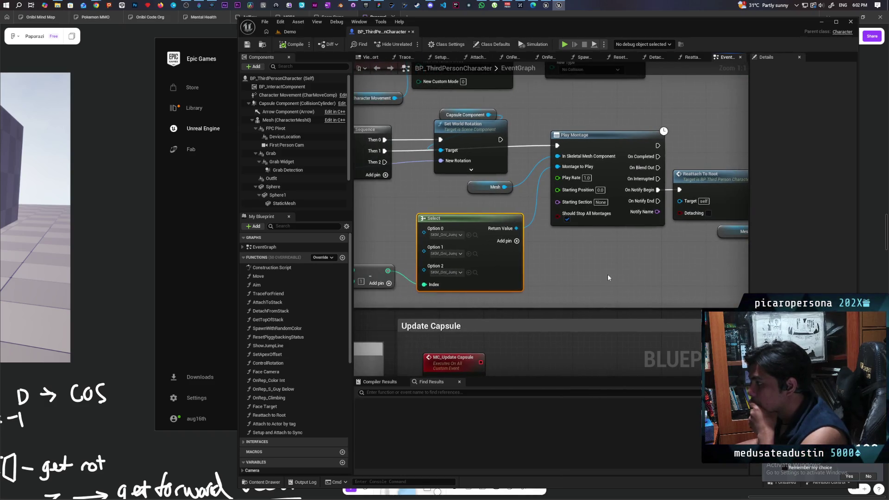
pyautogui.moveTo(585, 269)
pyautogui.mouseDown()
pyautogui.moveTo(718, 276)
pyautogui.moveTo(645, 266)
pyautogui.moveTo(631, 270)
pyautogui.moveTo(717, 282)
pyautogui.mouseUp()
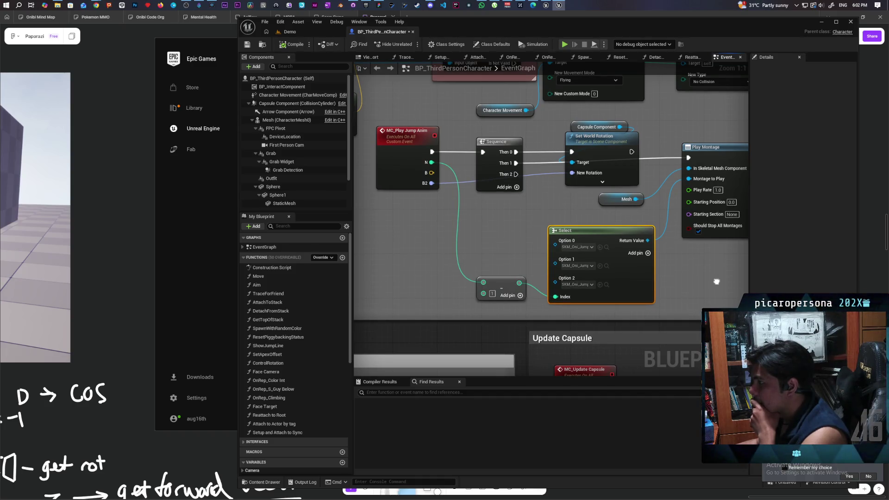
pyautogui.moveTo(483, 252); pyautogui.dragTo(609, 286)
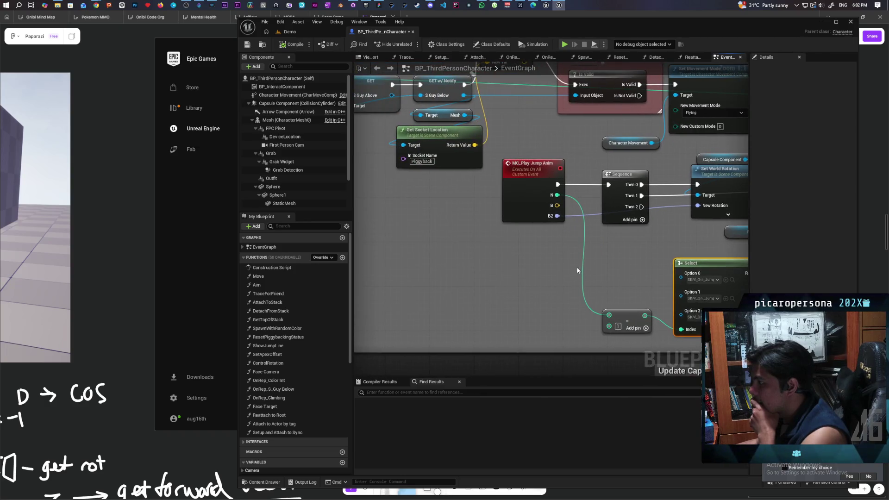
pyautogui.scroll(-3, 576, 266)
pyautogui.moveTo(479, 290); pyautogui.dragTo(695, 259)
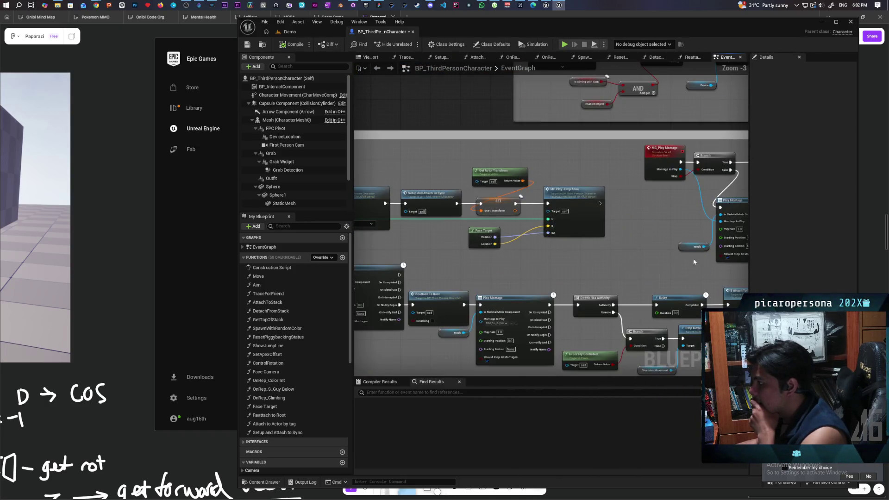
pyautogui.scroll(2, 657, 261)
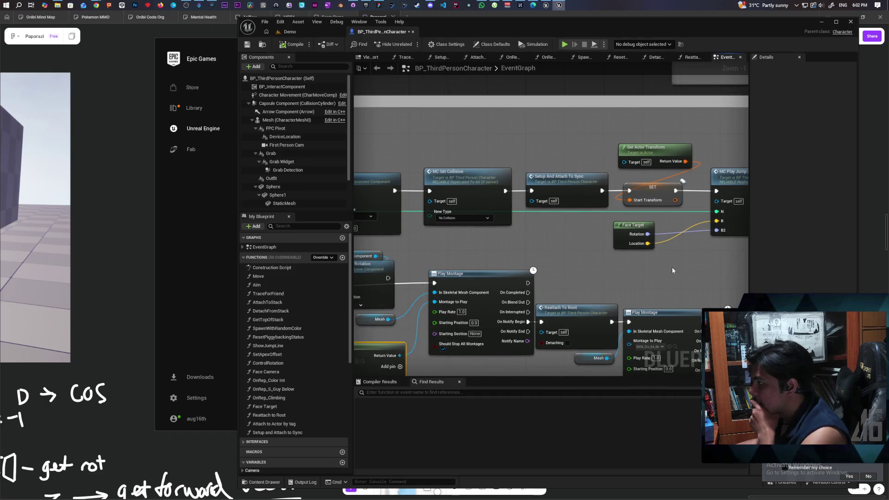
pyautogui.moveTo(573, 249); pyautogui.dragTo(587, 243)
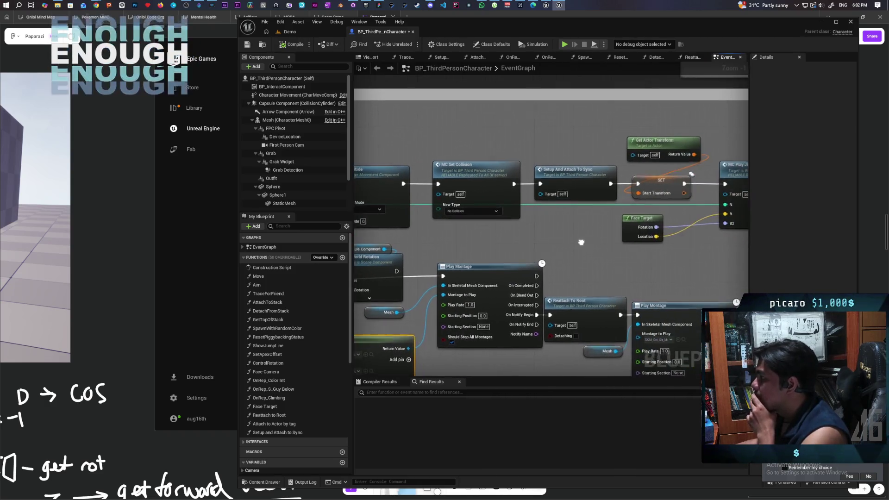
pyautogui.click(580, 179)
pyautogui.moveTo(601, 177); pyautogui.dragTo(561, 171)
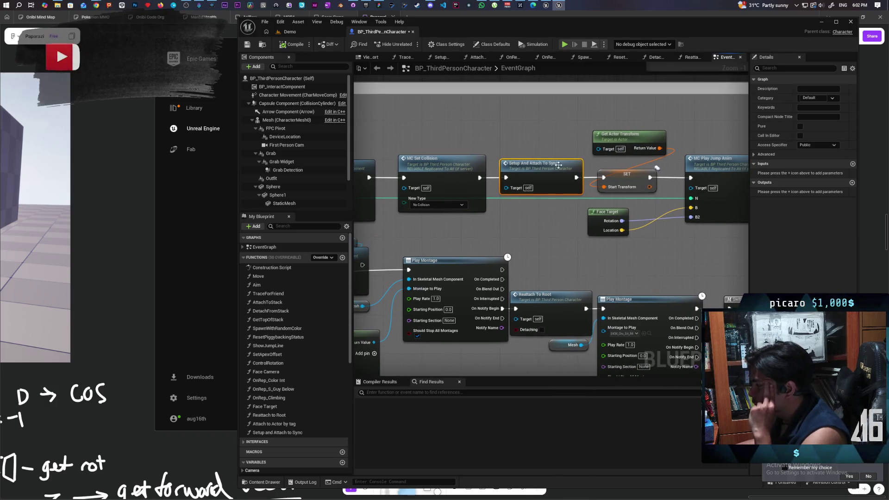
pyautogui.moveTo(547, 237)
pyautogui.mouseDown()
pyautogui.moveTo(594, 190)
pyautogui.moveTo(659, 180)
pyautogui.mouseUp()
pyautogui.moveTo(512, 257)
pyautogui.mouseDown()
pyautogui.moveTo(534, 248)
pyautogui.moveTo(521, 273)
pyautogui.mouseUp()
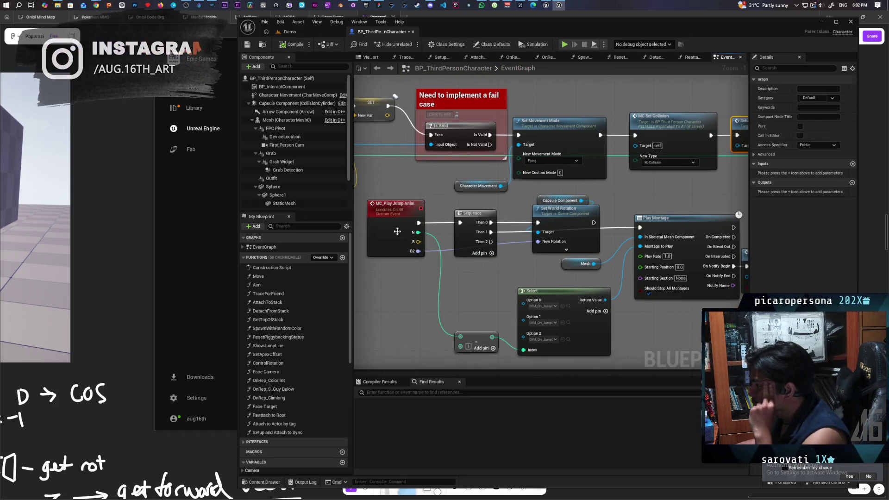
# Delete the B input from the MC_Play Jump Anim custom event
pyautogui.click(393, 203)
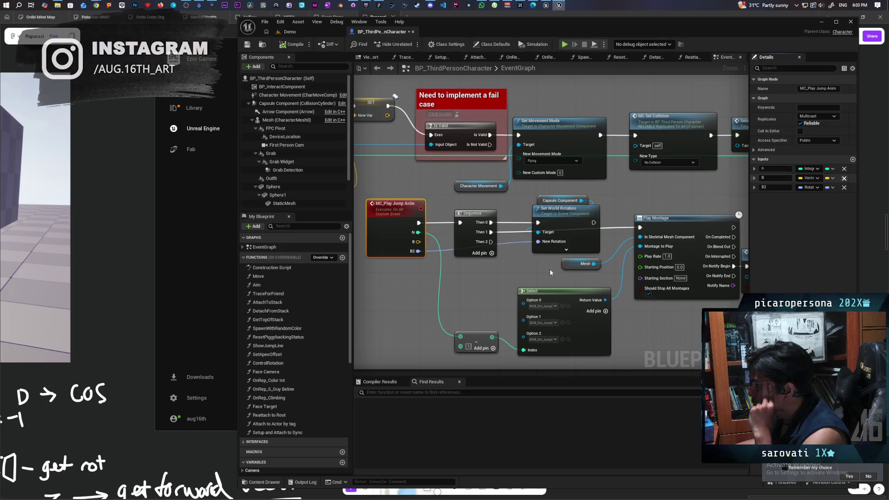
pyautogui.moveTo(528, 271)
pyautogui.mouseDown()
pyautogui.moveTo(489, 262)
pyautogui.moveTo(536, 250)
pyautogui.mouseUp()
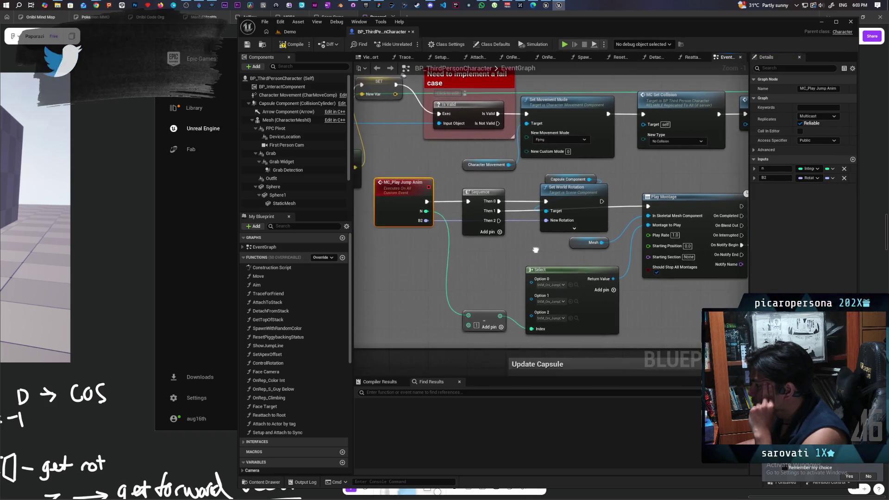
pyautogui.moveTo(444, 226)
pyautogui.mouseDown()
pyautogui.moveTo(457, 245)
pyautogui.moveTo(521, 223)
pyautogui.moveTo(399, 282)
pyautogui.moveTo(403, 291)
pyautogui.mouseUp()
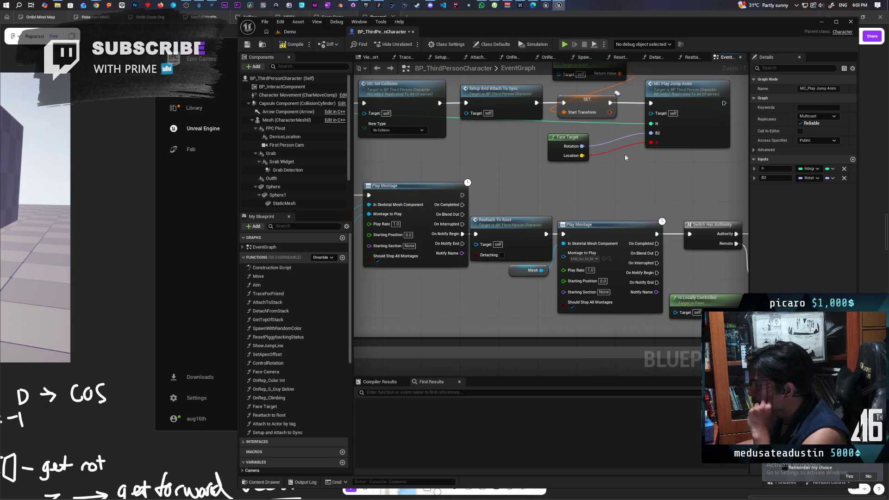
# Move the Face Target node up and right, then open the Setup and Attach to Sync function
pyautogui.moveTo(626, 148); pyautogui.dragTo(626, 145)
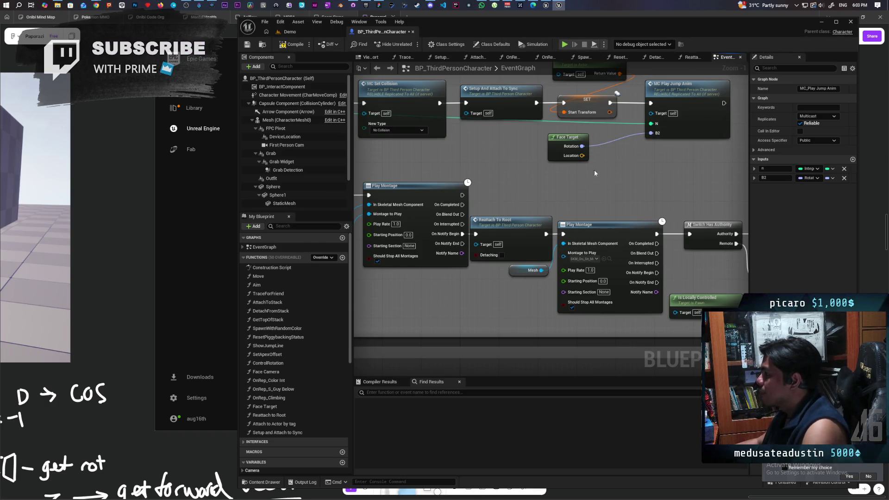
pyautogui.moveTo(556, 152)
pyautogui.mouseDown()
pyautogui.moveTo(600, 145)
pyautogui.moveTo(587, 276)
pyautogui.moveTo(622, 280)
pyautogui.mouseUp()
pyautogui.moveTo(422, 238); pyautogui.dragTo(456, 246)
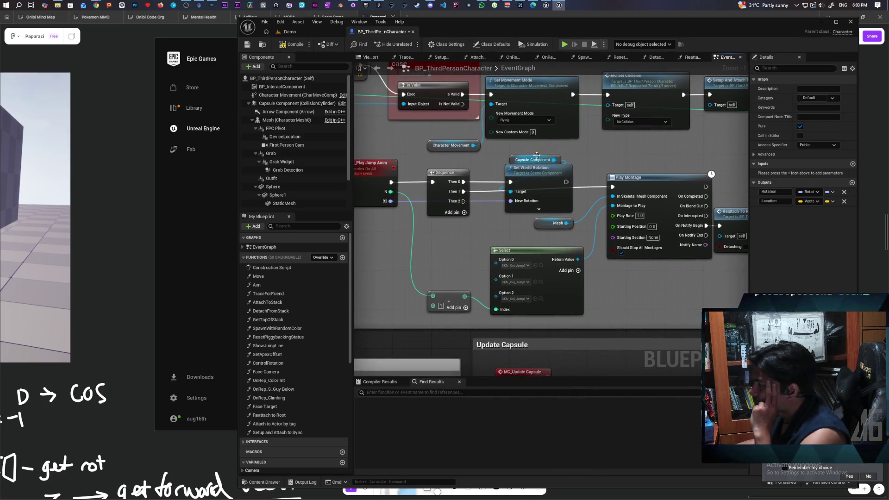
pyautogui.moveTo(532, 156)
pyautogui.mouseDown()
pyautogui.moveTo(490, 177)
pyautogui.moveTo(684, 193)
pyautogui.mouseUp()
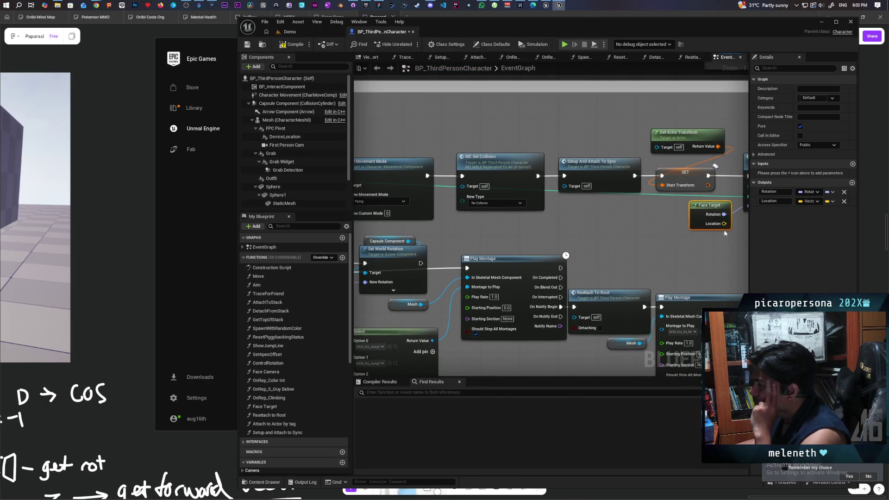
pyautogui.doubleClick(570, 188)
pyautogui.scroll(-4, 681, 242)
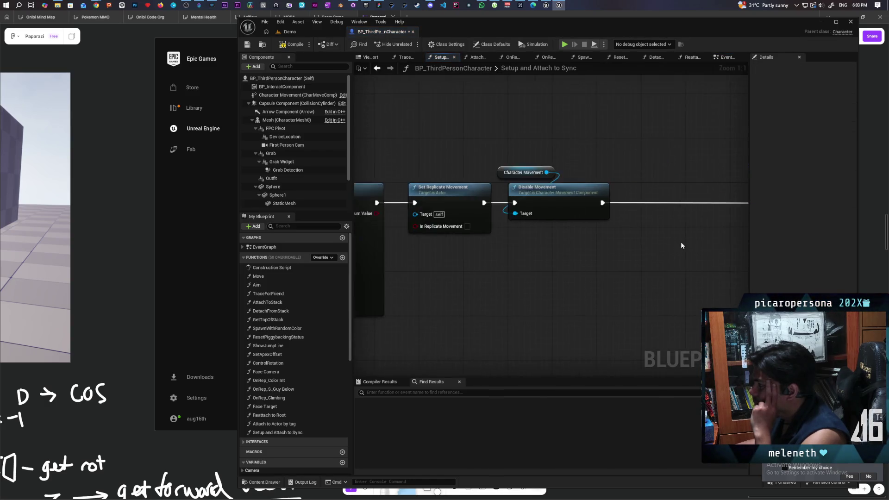
# Review Setup and Attach to Sync from Attach Actor To Component through Disable Movement, then return to the EventGraph
pyautogui.moveTo(591, 266)
pyautogui.mouseDown()
pyautogui.moveTo(650, 262)
pyautogui.moveTo(538, 263)
pyautogui.moveTo(698, 265)
pyautogui.mouseUp()
pyautogui.scroll(1, 538, 263)
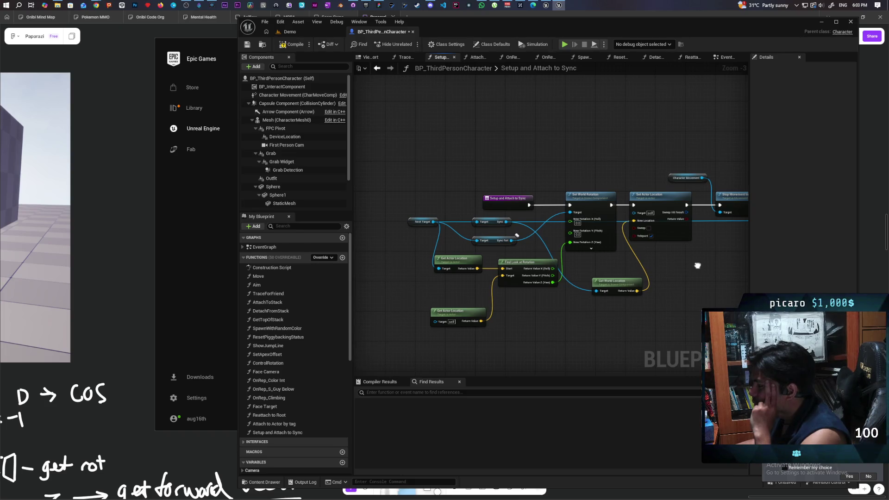
pyautogui.moveTo(698, 266); pyautogui.dragTo(445, 262)
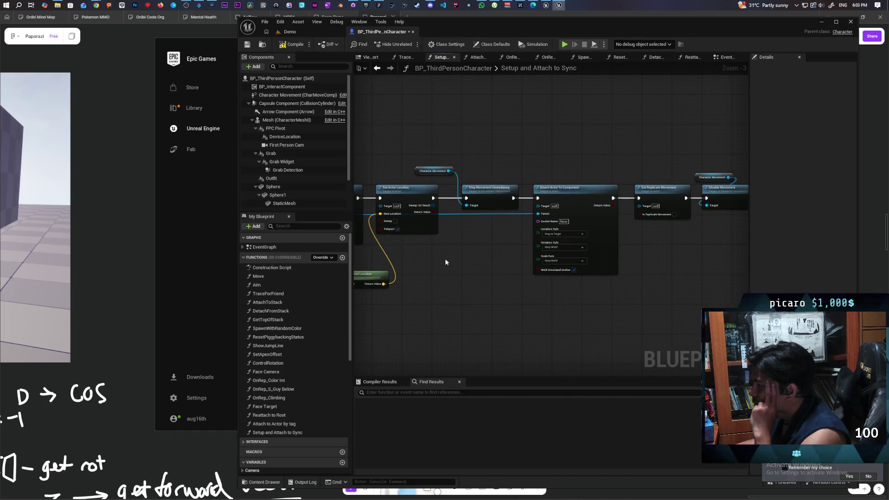
pyautogui.moveTo(641, 293); pyautogui.dragTo(413, 280)
pyautogui.moveTo(534, 272)
pyautogui.mouseDown()
pyautogui.moveTo(676, 264)
pyautogui.moveTo(536, 262)
pyautogui.moveTo(599, 256)
pyautogui.moveTo(453, 263)
pyautogui.moveTo(669, 264)
pyautogui.moveTo(521, 264)
pyautogui.moveTo(620, 269)
pyautogui.moveTo(532, 274)
pyautogui.moveTo(674, 267)
pyautogui.moveTo(612, 263)
pyautogui.mouseUp()
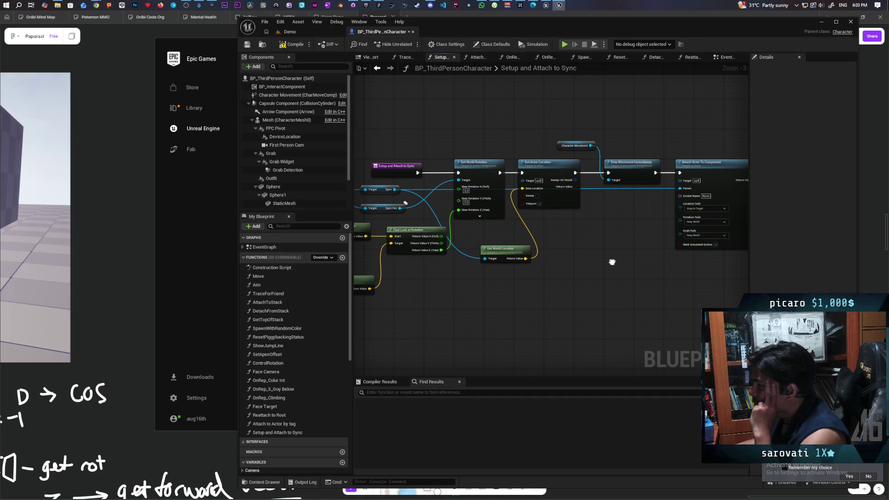
pyautogui.click(377, 69)
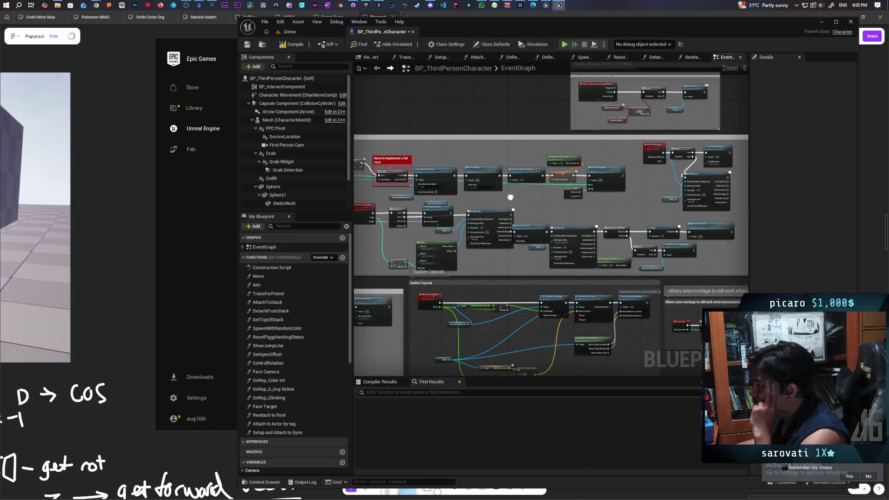
# Save BP_ThirdPersonCharacter, check the montage nodes, and switch to the Demo level viewport
pyautogui.moveTo(510, 197)
pyautogui.mouseDown()
pyautogui.moveTo(644, 201)
pyautogui.moveTo(523, 221)
pyautogui.mouseUp()
pyautogui.scroll(2, 602, 219)
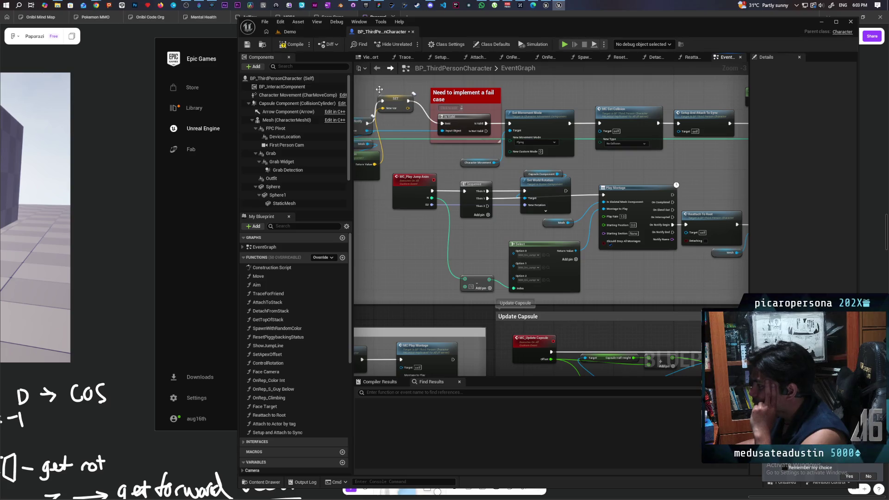
pyautogui.click(247, 44)
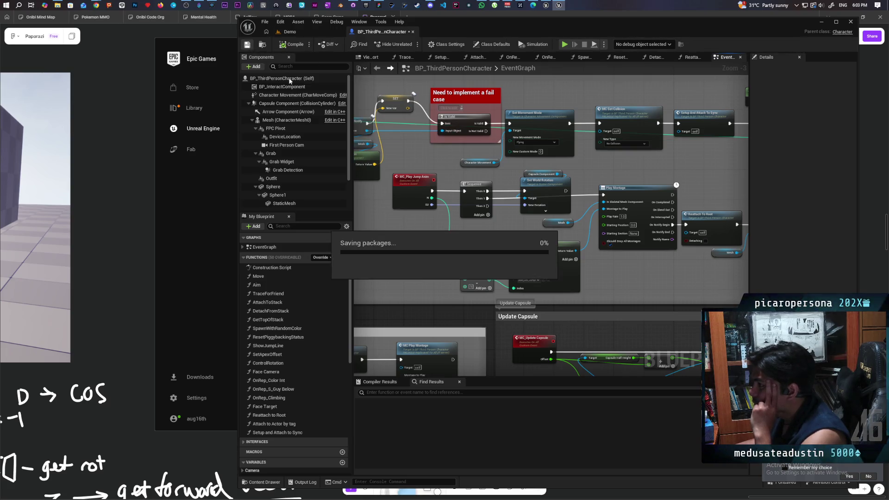
pyautogui.moveTo(674, 264)
pyautogui.mouseDown()
pyautogui.moveTo(576, 231)
pyautogui.moveTo(578, 245)
pyautogui.moveTo(564, 244)
pyautogui.moveTo(597, 247)
pyautogui.moveTo(497, 251)
pyautogui.mouseUp()
pyautogui.scroll(2, 579, 245)
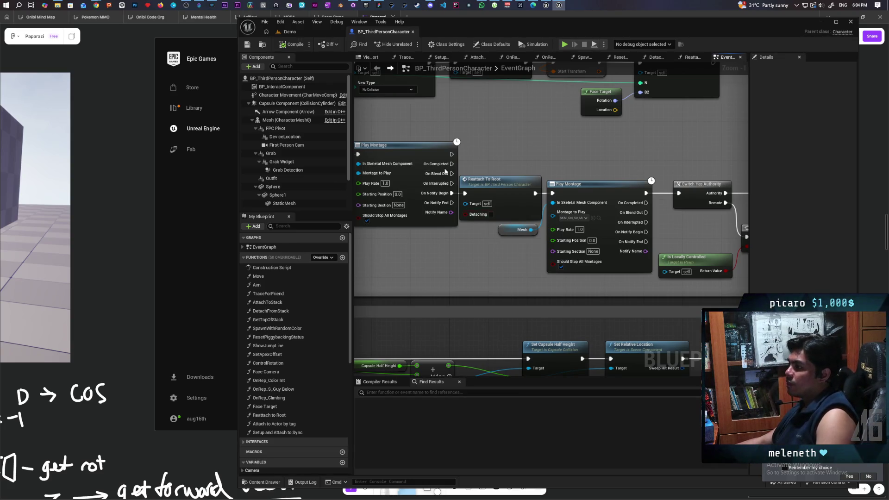
pyautogui.click(305, 31)
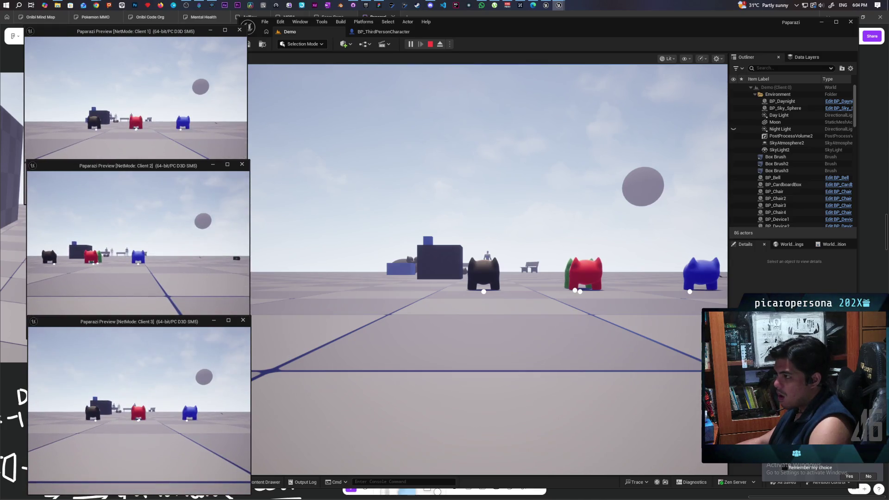
# In the running game, walk the black character on and off the blue character repeatedly
pyautogui.hotkey('alt', 'Tab')
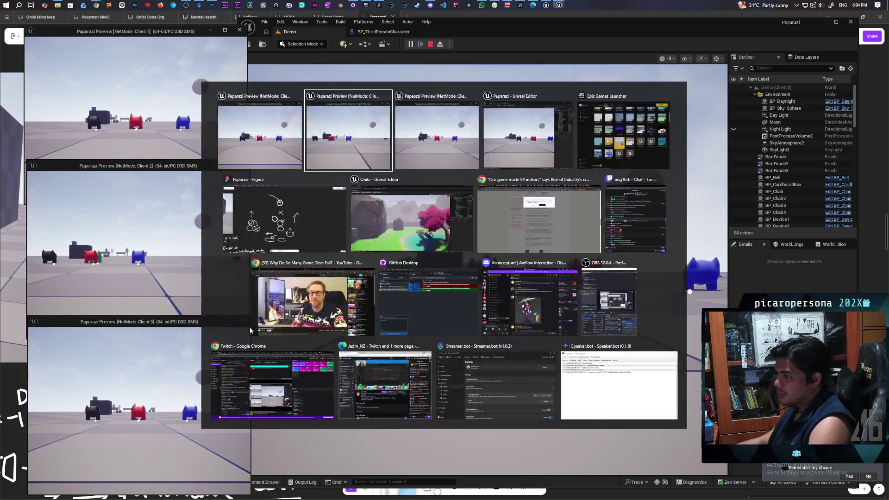
pyautogui.press('w')
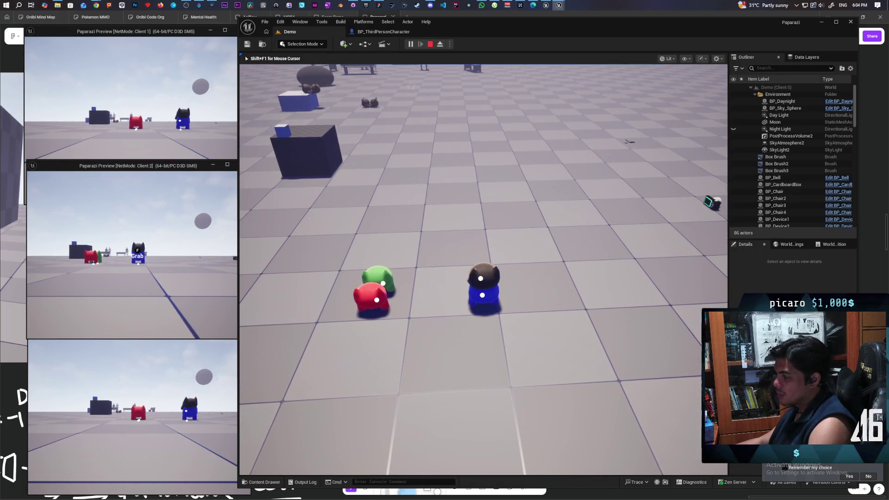
pyautogui.press('s')
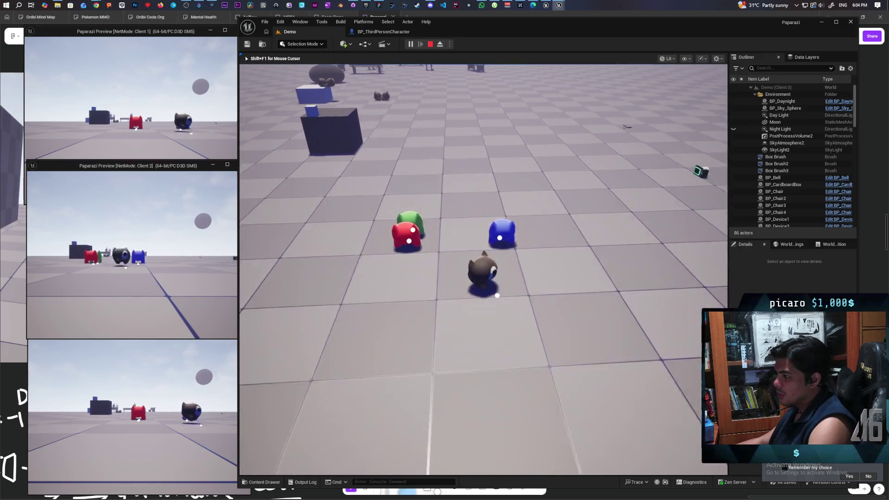
pyautogui.press('w')
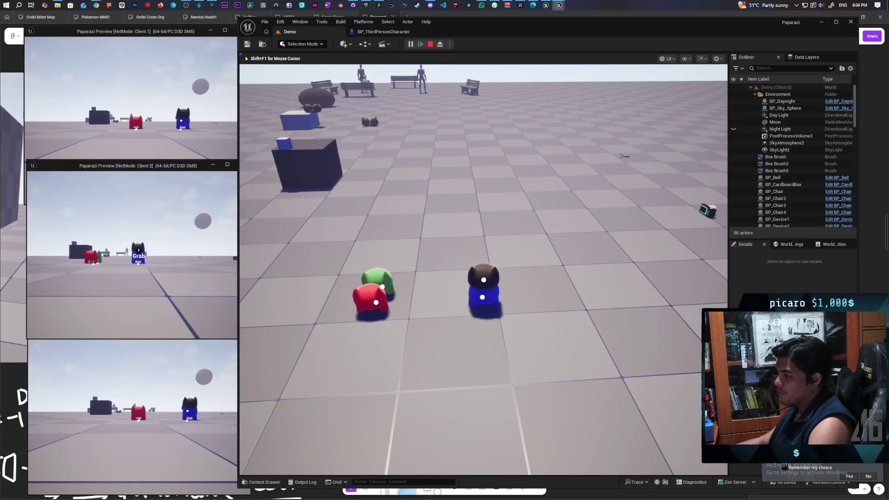
pyautogui.press('s')
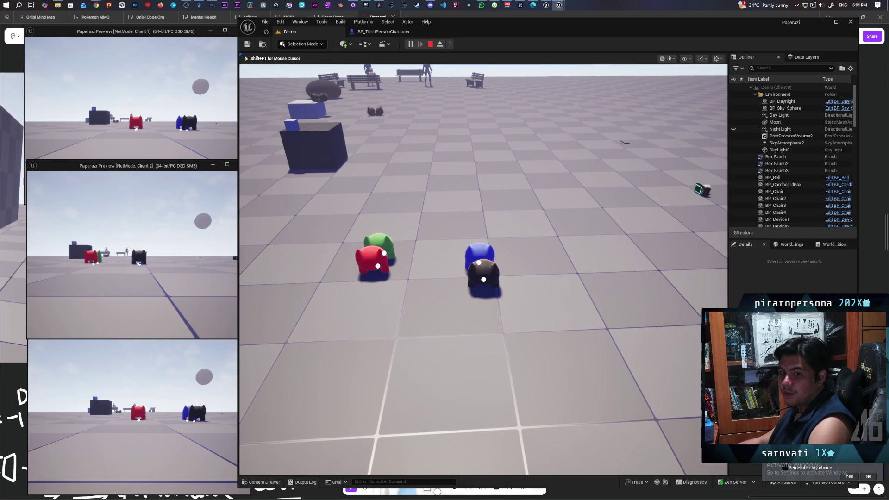
pyautogui.press('w')
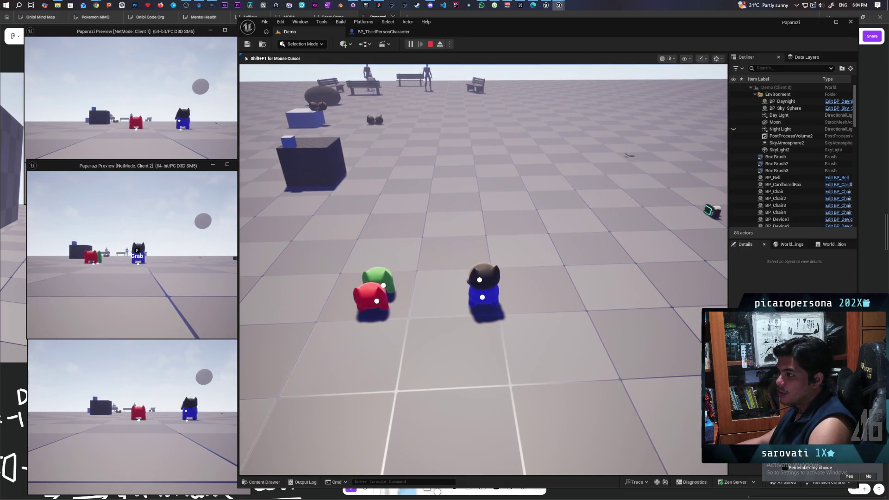
pyautogui.press('s')
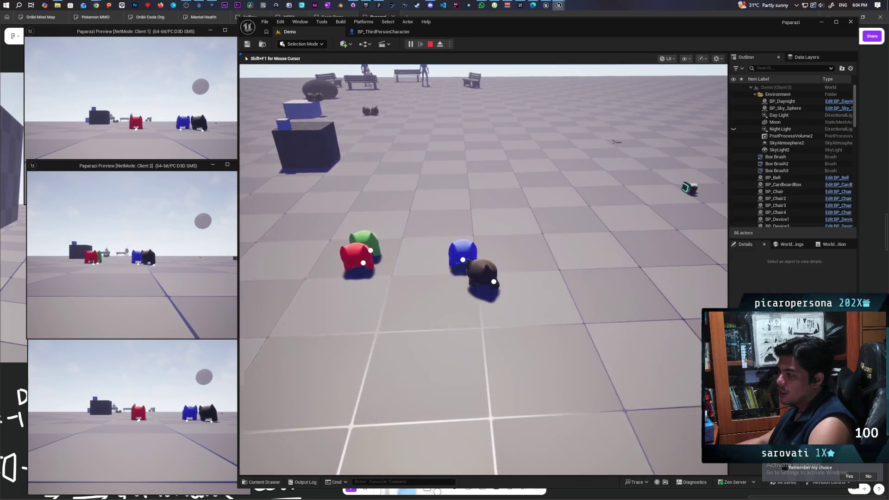
pyautogui.press('w')
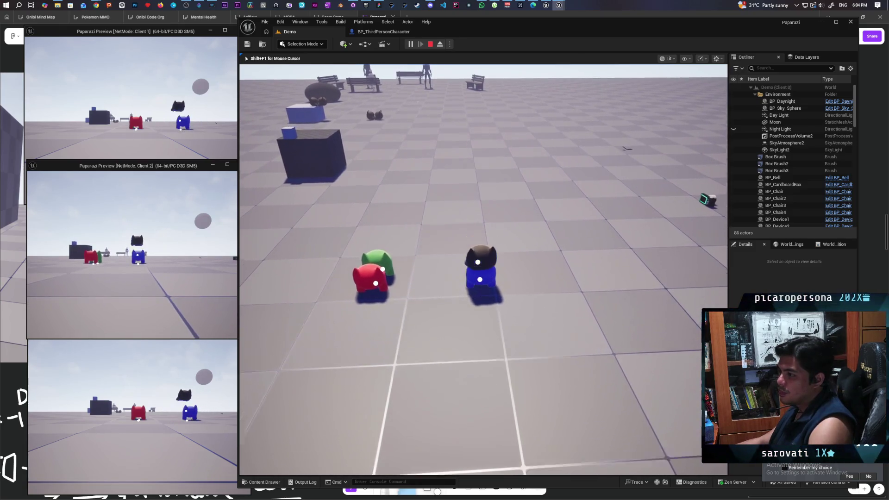
pyautogui.press('s')
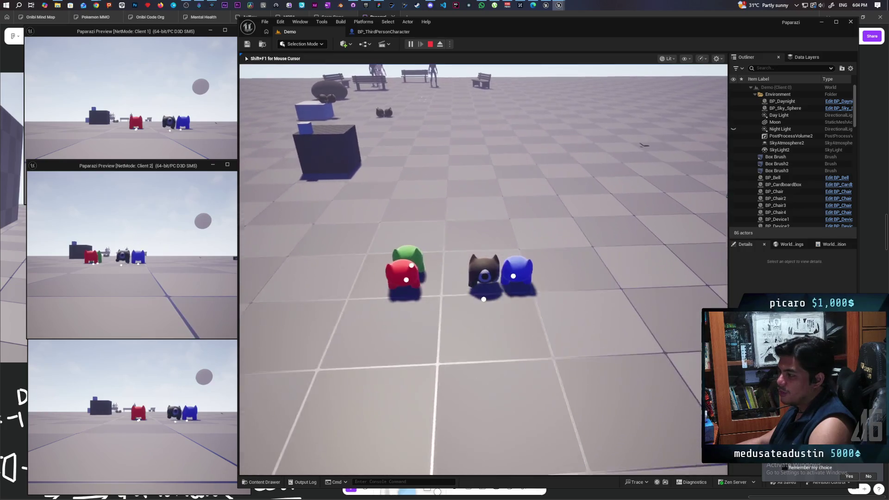
pyautogui.press('w')
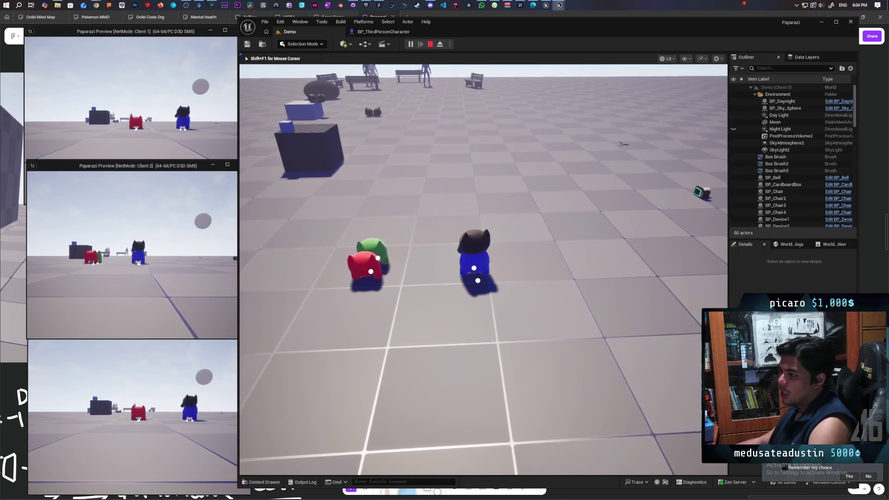
pyautogui.press('w')
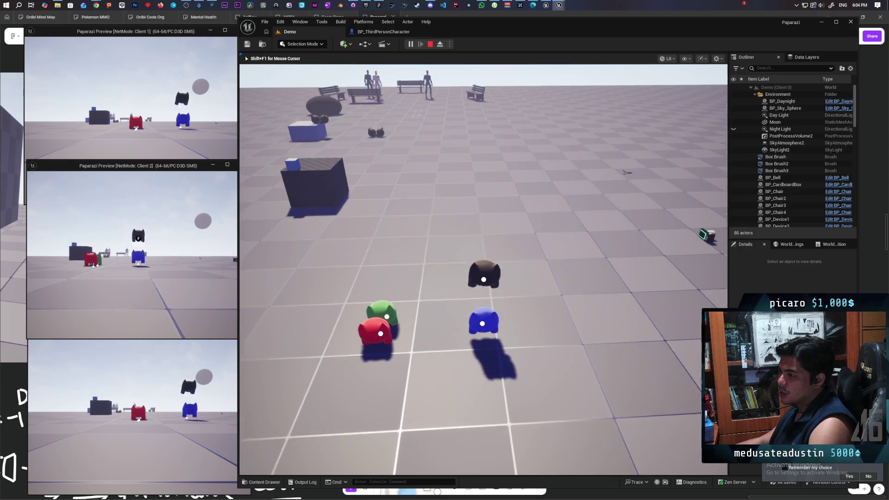
pyautogui.press('w')
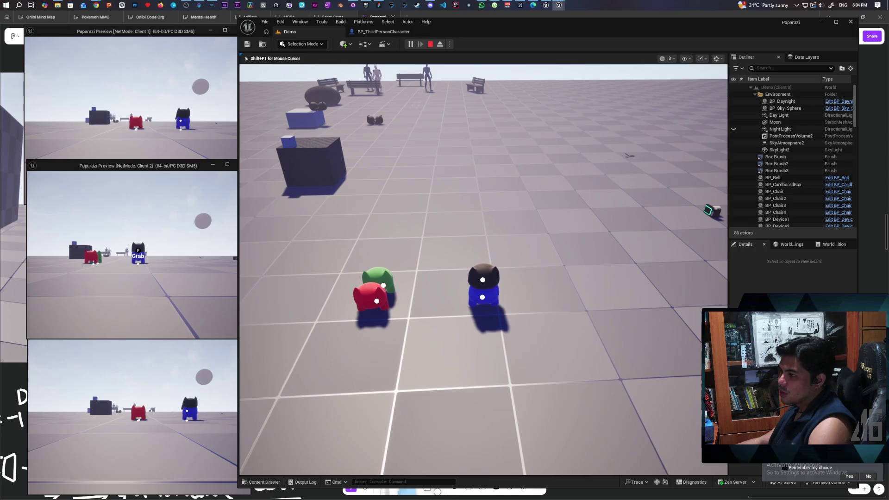
pyautogui.press('w')
pyautogui.press('s')
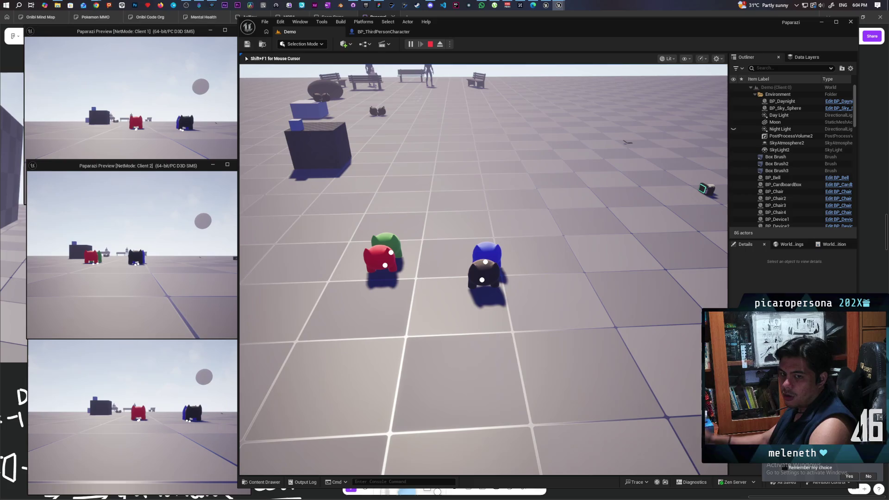
# Jump the black character onto the blue character's head and off again
pyautogui.press('w')
pyautogui.press('space')
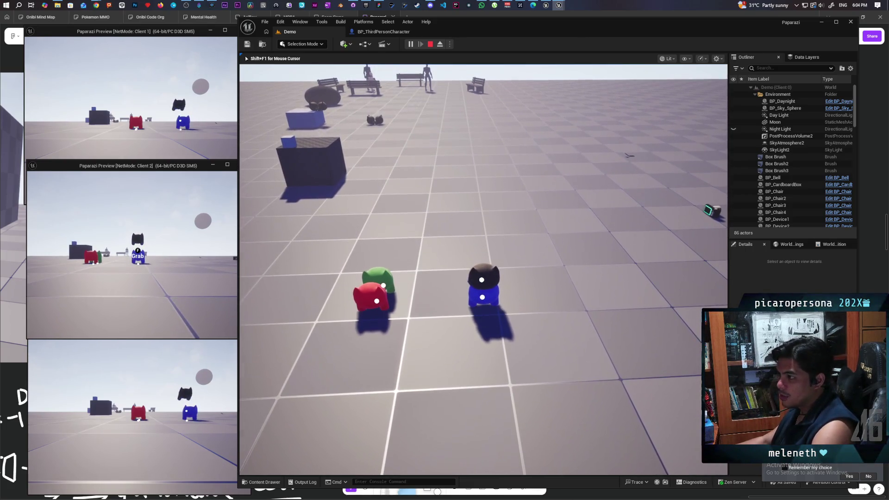
pyautogui.press('w')
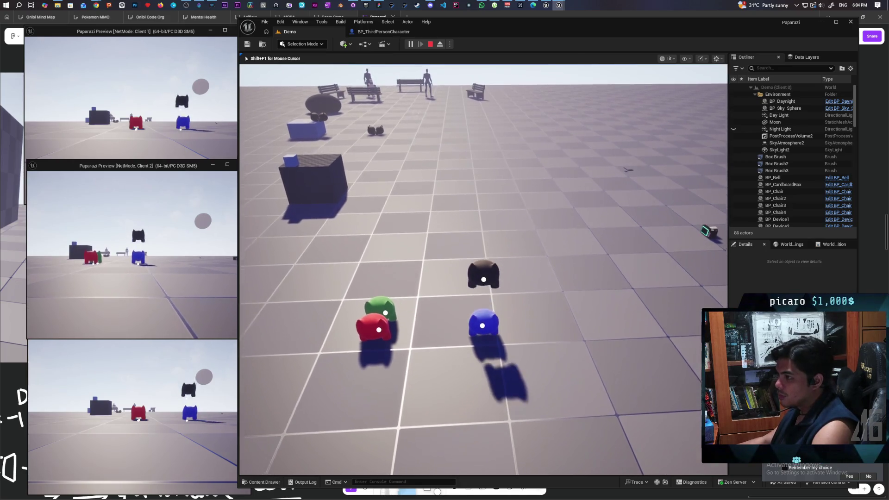
pyautogui.press('w')
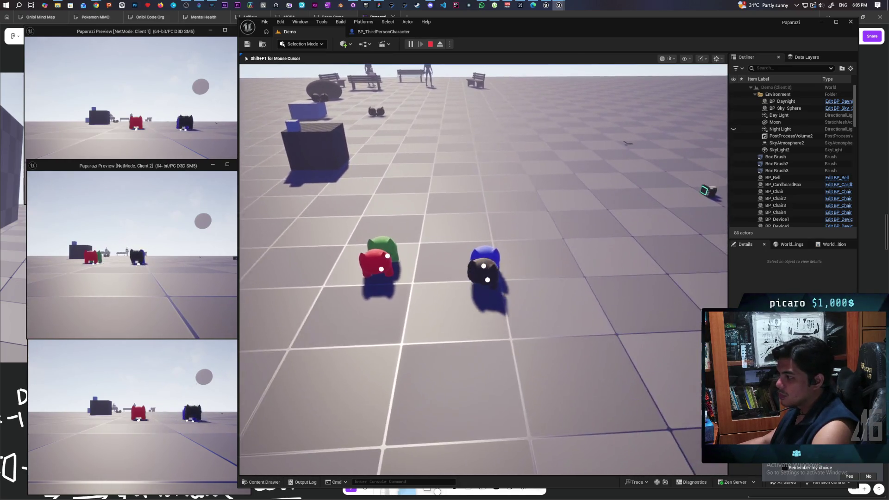
pyautogui.press('space')
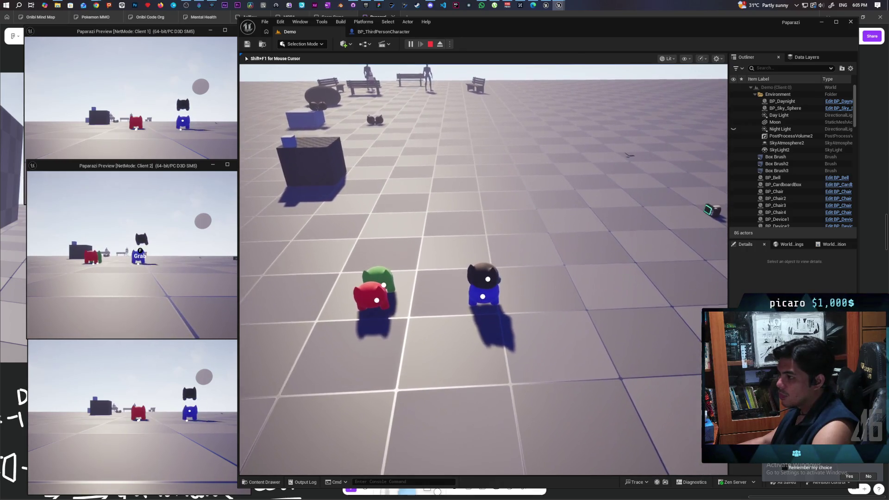
pyautogui.press('space')
pyautogui.press('w')
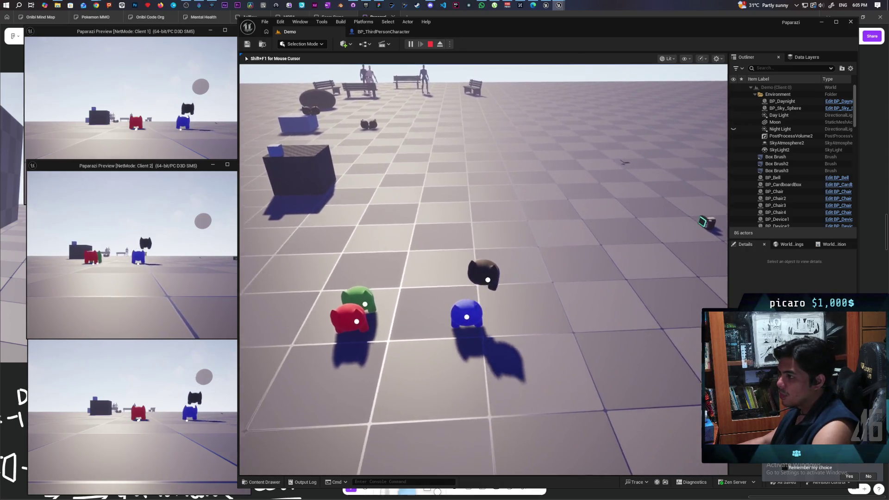
pyautogui.press('w')
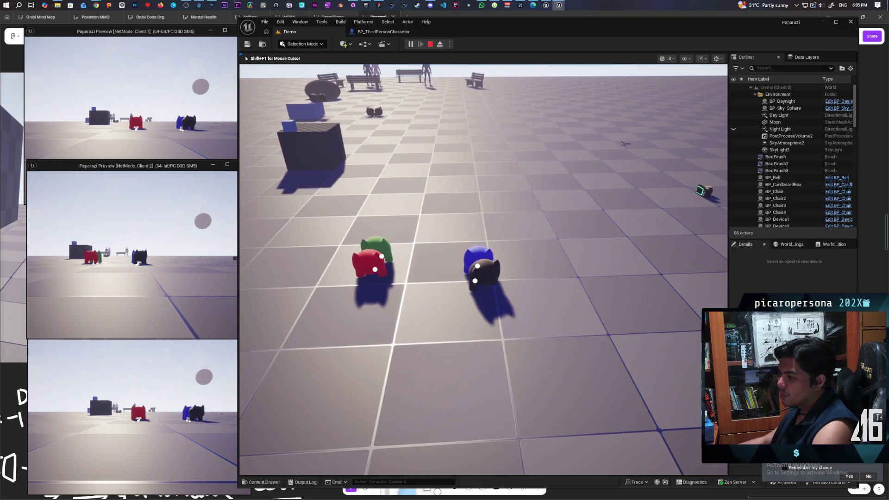
pyautogui.press('space')
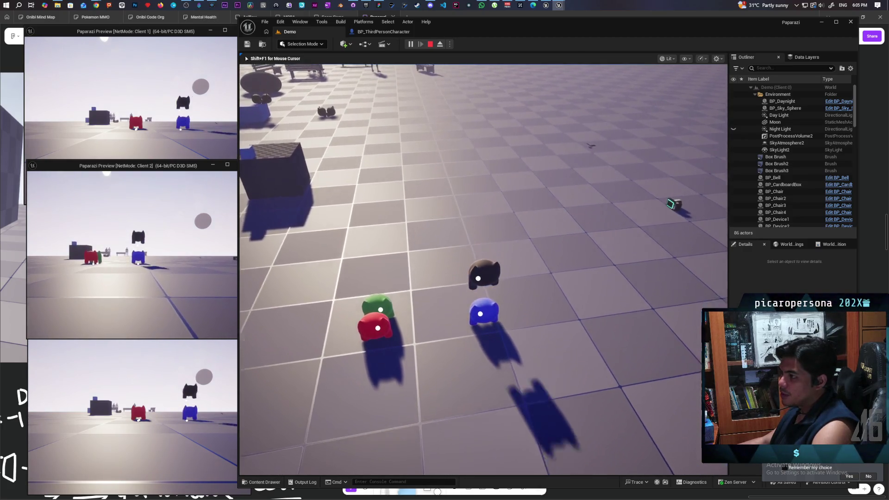
# Use the F grab key to lift the black character onto the blue one, then release the game's input
pyautogui.press('f')
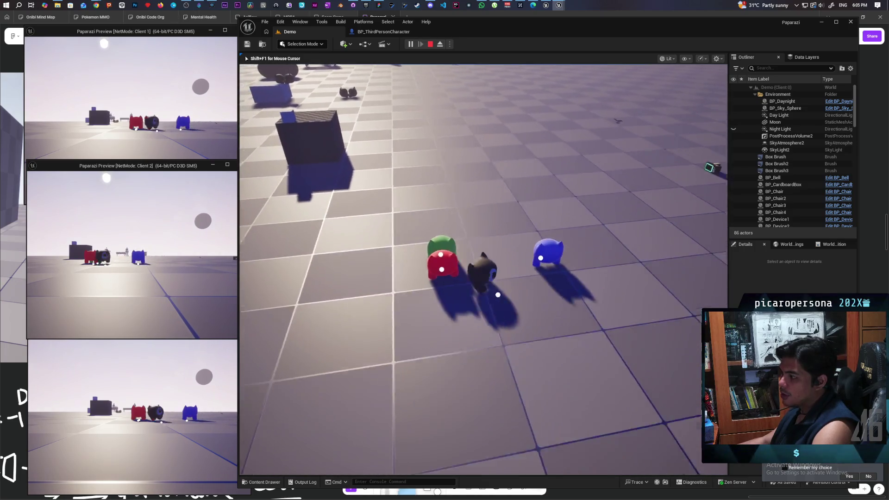
pyautogui.press('f')
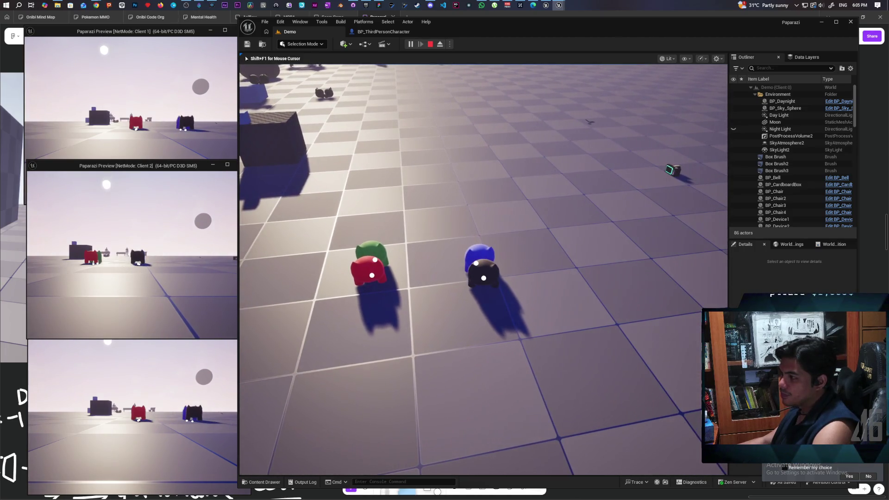
pyautogui.press('f')
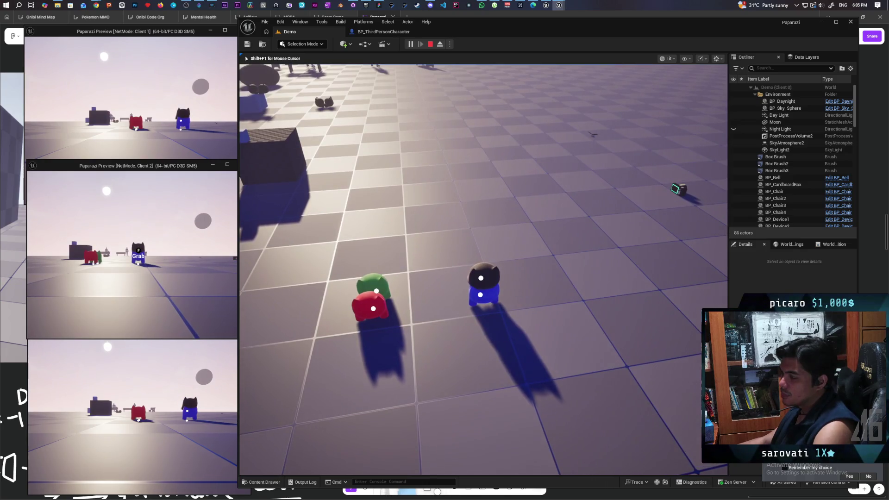
pyautogui.hotkey('shift', 'F1')
pyautogui.click(383, 33)
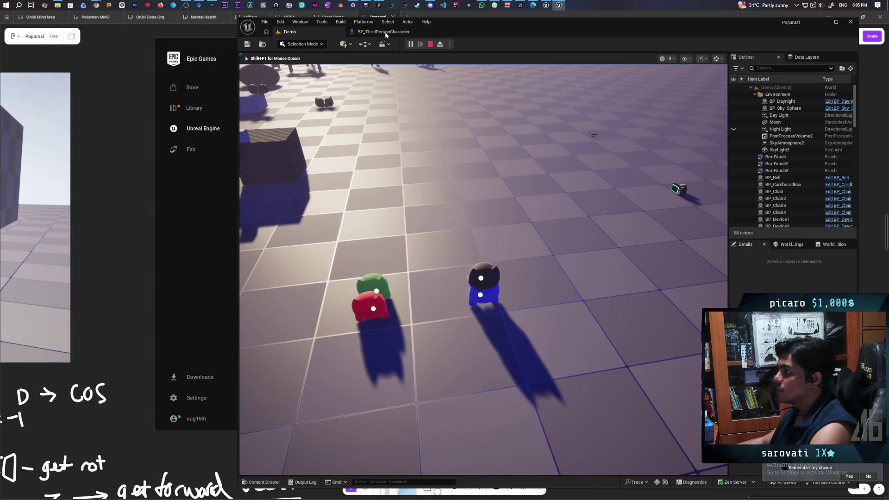
# Stop the multiplayer session and return to the BP_ThirdPersonCharacter blueprint
pyautogui.press('Escape')
pyautogui.click(391, 34)
pyautogui.scroll(-3, 521, 274)
pyautogui.scroll(3, 604, 255)
pyautogui.scroll(1, 546, 206)
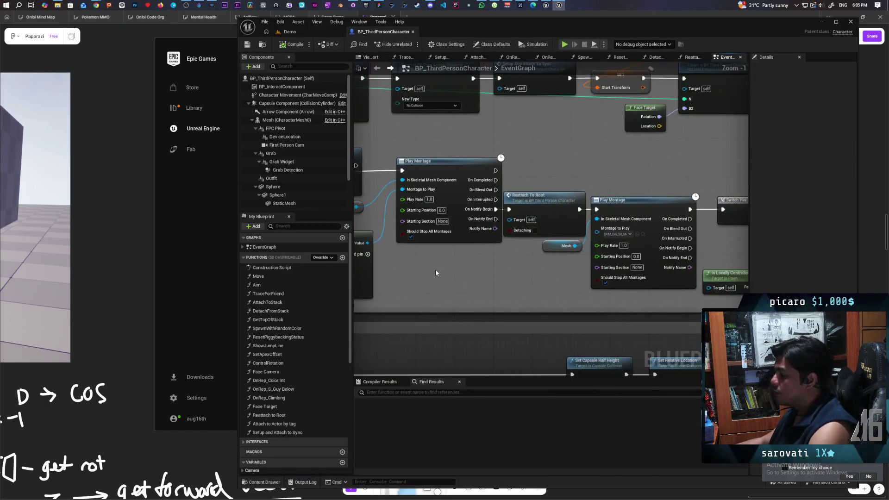
pyautogui.scroll(1, 546, 206)
# Follow the MC_Play Jump Anim chain and open the Reattach to Root function graph
pyautogui.moveTo(421, 172); pyautogui.dragTo(491, 176)
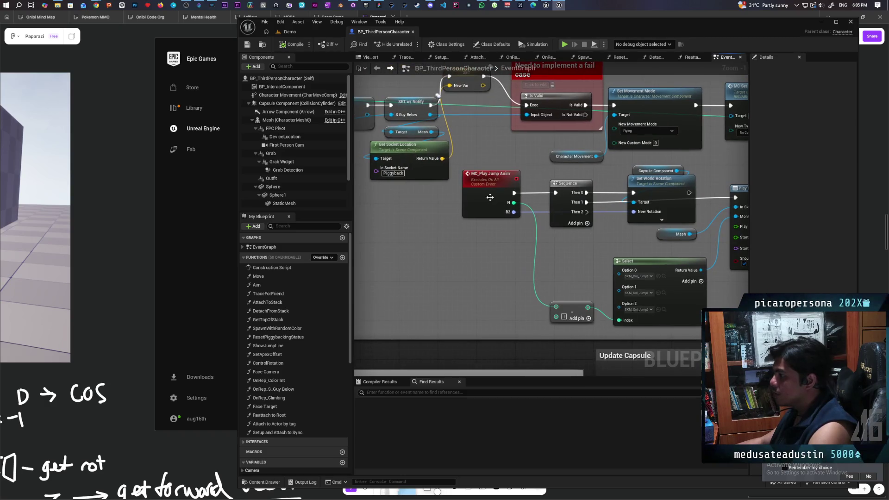
pyautogui.click(491, 176)
pyautogui.moveTo(581, 248); pyautogui.dragTo(438, 238)
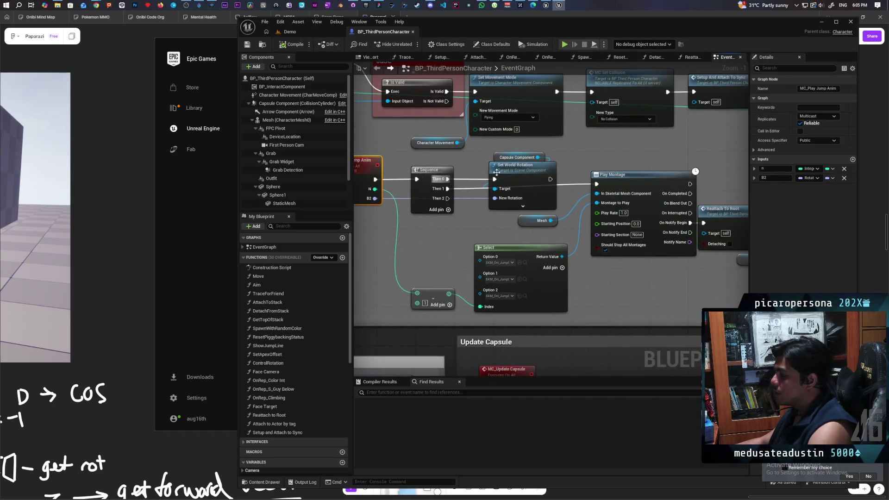
pyautogui.moveTo(493, 235)
pyautogui.mouseDown()
pyautogui.moveTo(555, 239)
pyautogui.moveTo(341, 227)
pyautogui.mouseUp()
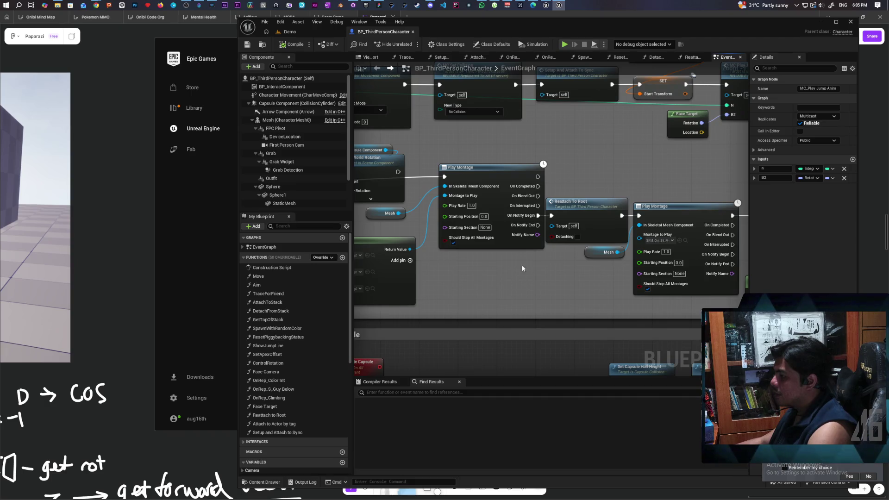
pyautogui.moveTo(432, 229)
pyautogui.mouseDown()
pyautogui.moveTo(413, 230)
pyautogui.moveTo(450, 232)
pyautogui.mouseUp()
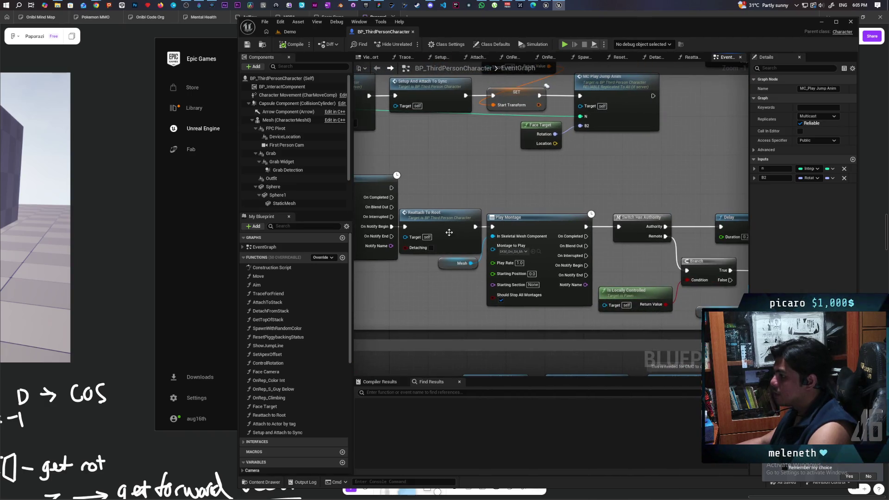
pyautogui.doubleClick(449, 232)
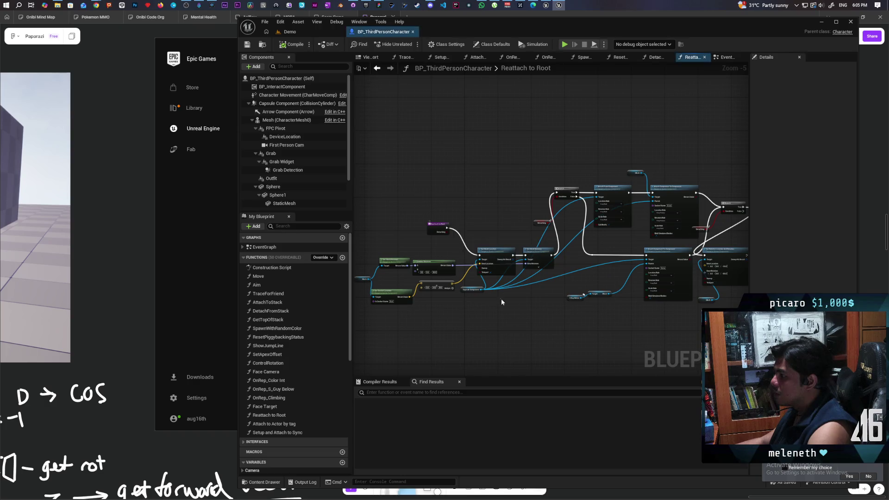
# Inspect the Detach From Component and Attach Component nodes, then view the authority check and stacking nodes in the EventGraph
pyautogui.scroll(4, 576, 298)
pyautogui.moveTo(471, 367)
pyautogui.mouseDown()
pyautogui.moveTo(451, 323)
pyautogui.moveTo(390, 279)
pyautogui.moveTo(330, 297)
pyautogui.moveTo(469, 348)
pyautogui.moveTo(514, 347)
pyautogui.mouseUp()
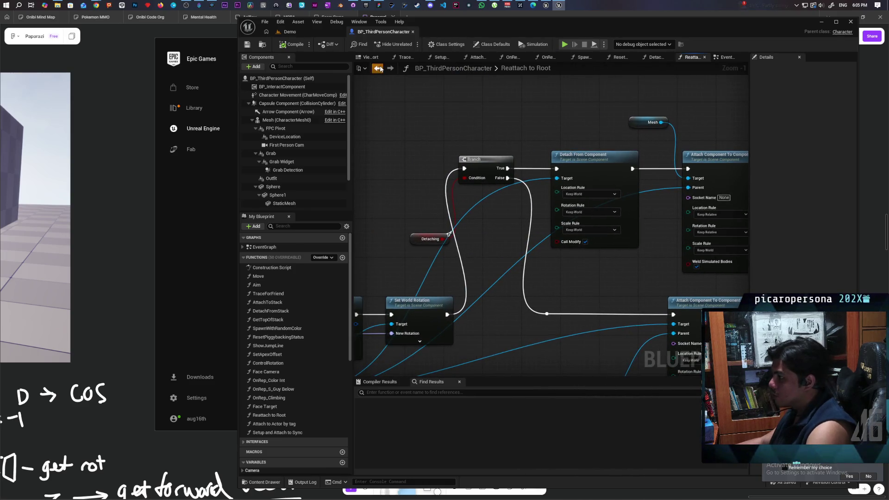
pyautogui.click(377, 68)
pyautogui.moveTo(547, 195)
pyautogui.mouseDown()
pyautogui.moveTo(441, 187)
pyautogui.moveTo(320, 159)
pyautogui.mouseUp()
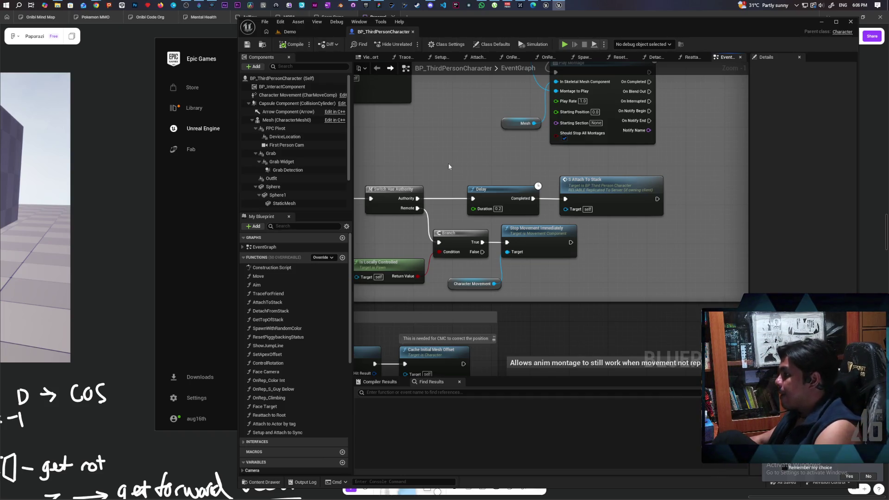
# Wire Play Montage's On Notify Begin into Reattach To Root's exec input
pyautogui.moveTo(456, 162); pyautogui.dragTo(650, 171)
pyautogui.moveTo(546, 180)
pyautogui.mouseDown()
pyautogui.moveTo(613, 177)
pyautogui.moveTo(604, 180)
pyautogui.mouseUp()
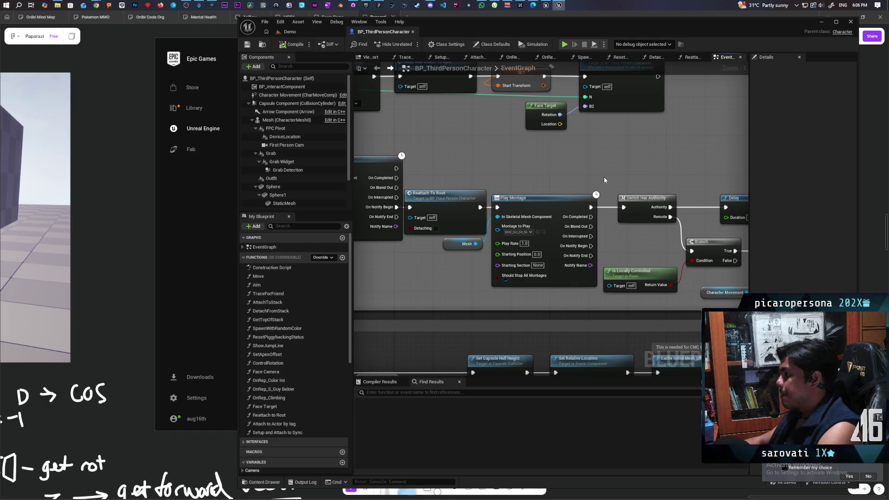
pyautogui.moveTo(613, 176)
pyautogui.mouseDown()
pyautogui.moveTo(590, 173)
pyautogui.moveTo(654, 173)
pyautogui.moveTo(481, 168)
pyautogui.moveTo(705, 166)
pyautogui.mouseUp()
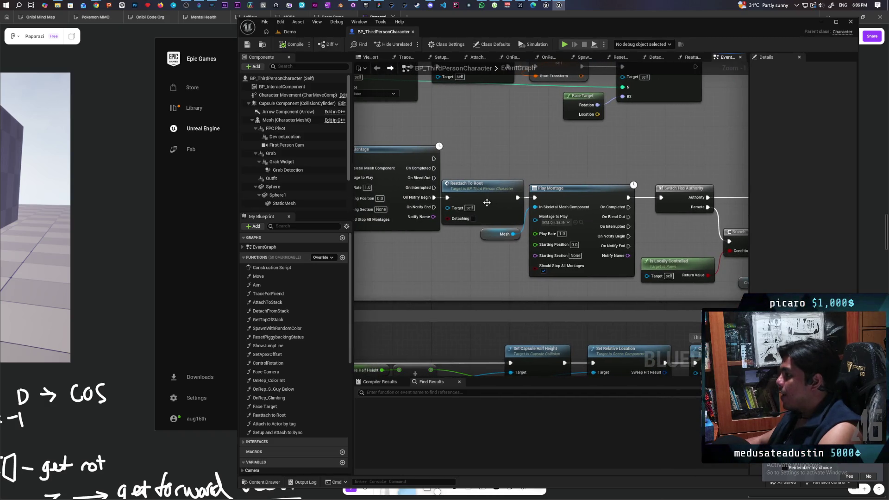
pyautogui.moveTo(434, 198); pyautogui.dragTo(448, 198)
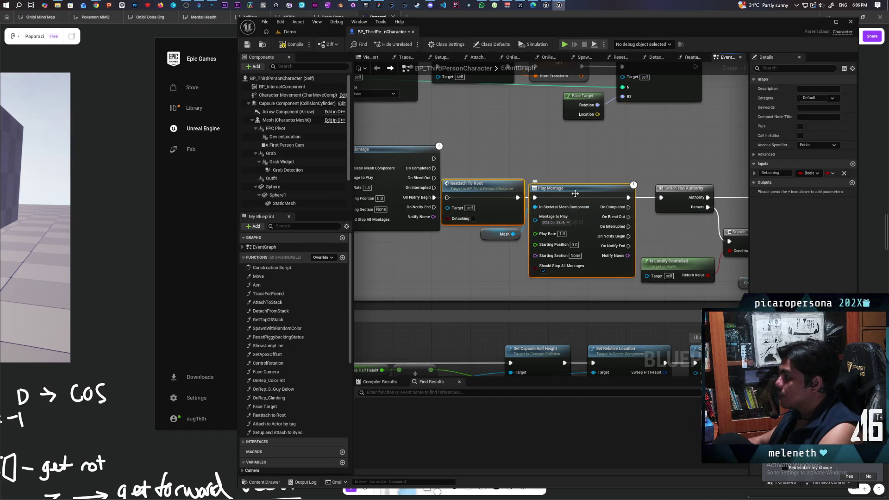
# Move Reattach To Root and Play Montage lower, undo a broken exec wire, and place the Mesh getter beside them
pyautogui.moveTo(514, 192); pyautogui.dragTo(508, 230)
pyautogui.moveTo(598, 213)
pyautogui.mouseDown()
pyautogui.moveTo(546, 200)
pyautogui.moveTo(554, 196)
pyautogui.mouseUp()
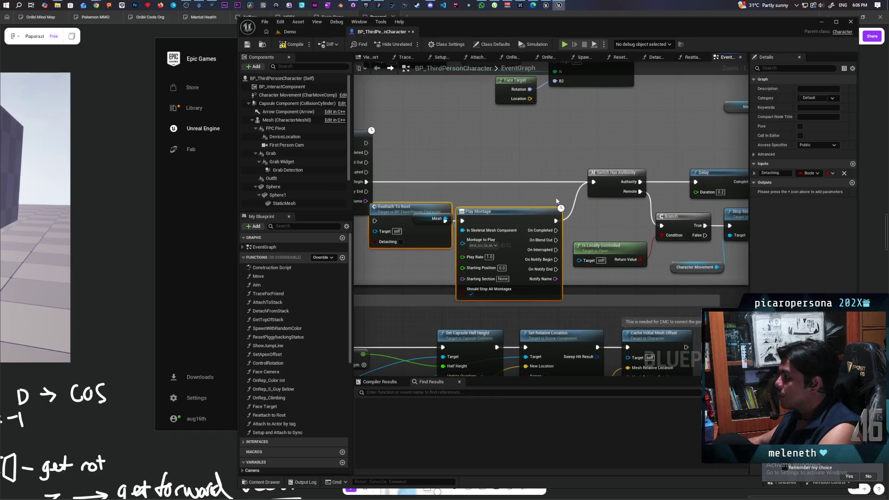
pyautogui.keyDown('alt'); pyautogui.click(556, 182); pyautogui.keyUp('alt')
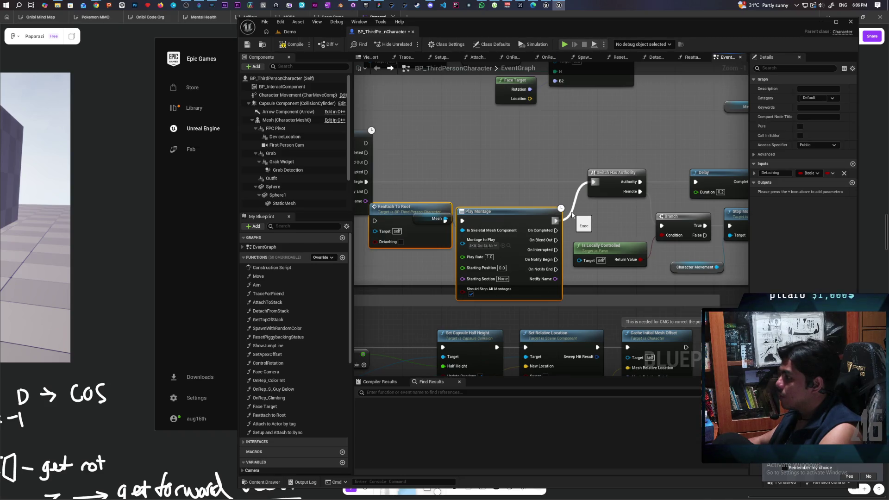
pyautogui.hotkey('ctrl', 'z')
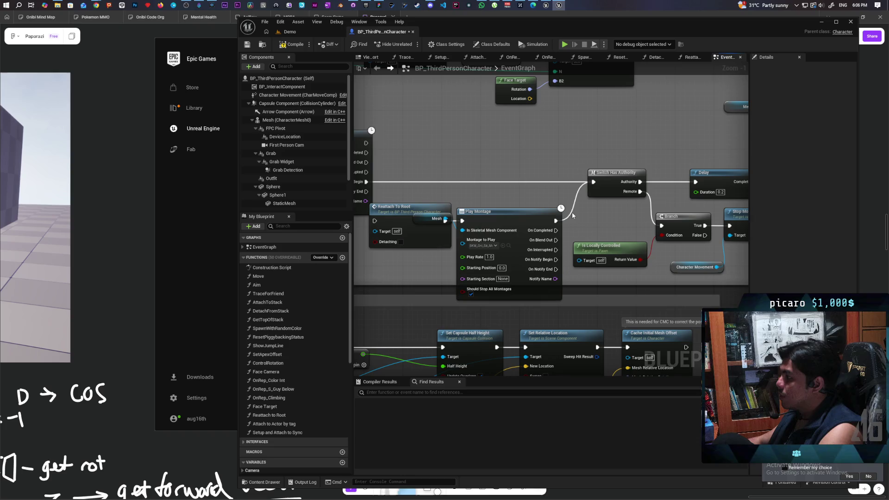
pyautogui.scroll(-3, 574, 227)
pyautogui.scroll(2, 576, 204)
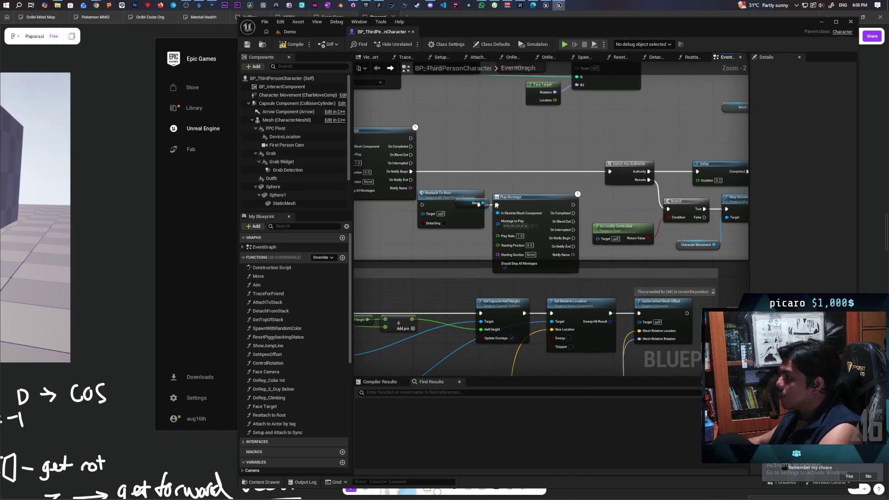
pyautogui.moveTo(470, 203)
pyautogui.mouseDown()
pyautogui.moveTo(459, 182)
pyautogui.moveTo(555, 232)
pyautogui.moveTo(771, 222)
pyautogui.moveTo(629, 169)
pyautogui.mouseUp()
pyautogui.scroll(2, 546, 198)
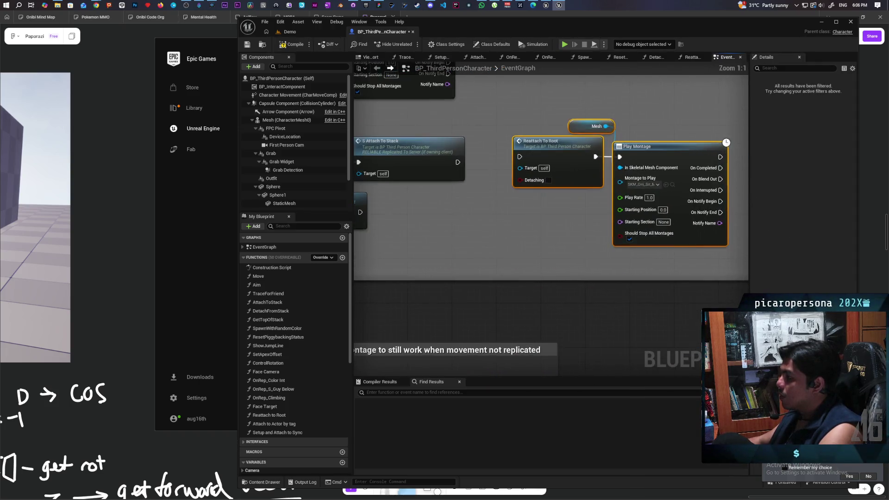
# Jump to the S_Attach to Stack event and select its Delay and S Guy Below node chain
pyautogui.moveTo(540, 228)
pyautogui.mouseDown()
pyautogui.moveTo(733, 240)
pyautogui.moveTo(698, 234)
pyautogui.mouseUp()
pyautogui.doubleClick(638, 181)
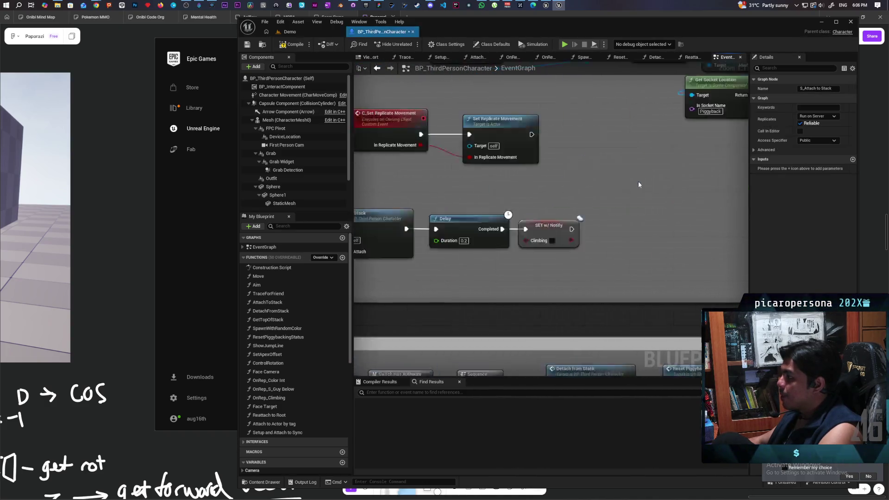
pyautogui.scroll(-3, 615, 204)
pyautogui.scroll(2, 511, 188)
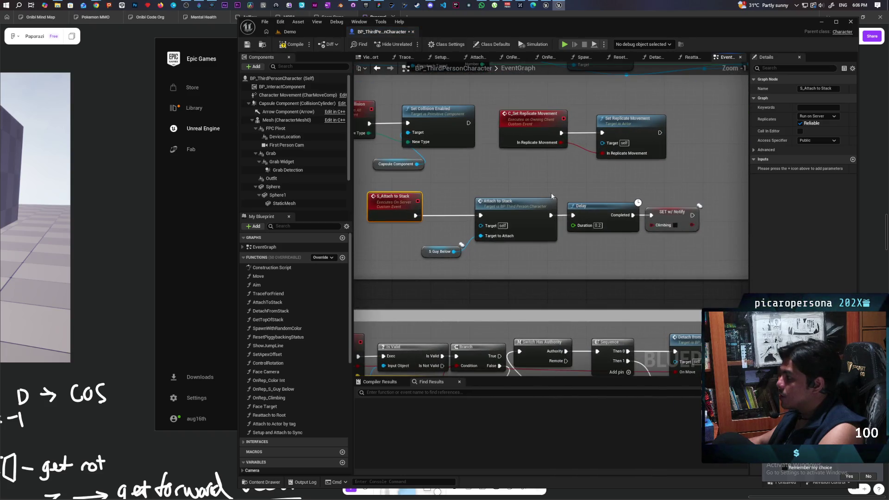
pyautogui.moveTo(464, 224)
pyautogui.mouseDown()
pyautogui.moveTo(495, 246)
pyautogui.moveTo(602, 263)
pyautogui.mouseUp()
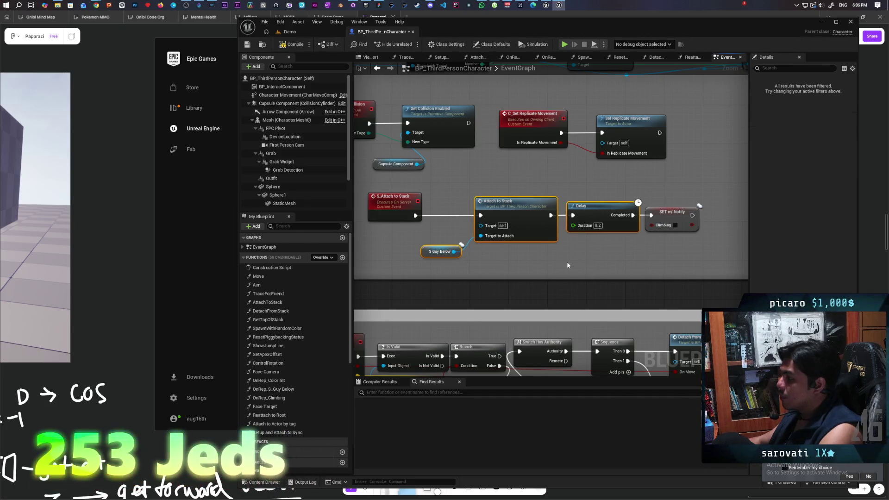
pyautogui.moveTo(432, 199)
pyautogui.mouseDown()
pyautogui.moveTo(526, 265)
pyautogui.moveTo(669, 261)
pyautogui.mouseUp()
# Add a new custom event beside the Stop Anim Montage node, removing a stray MultiGate
pyautogui.scroll(-5, 669, 262)
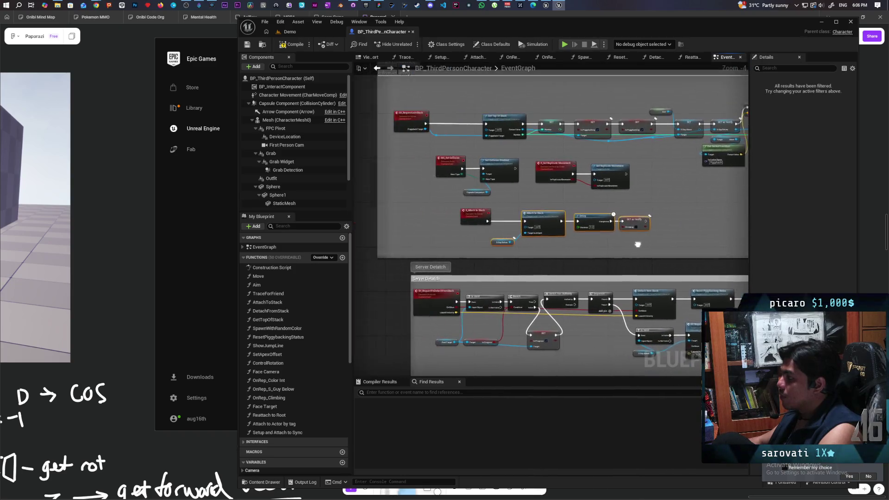
pyautogui.scroll(1, 554, 244)
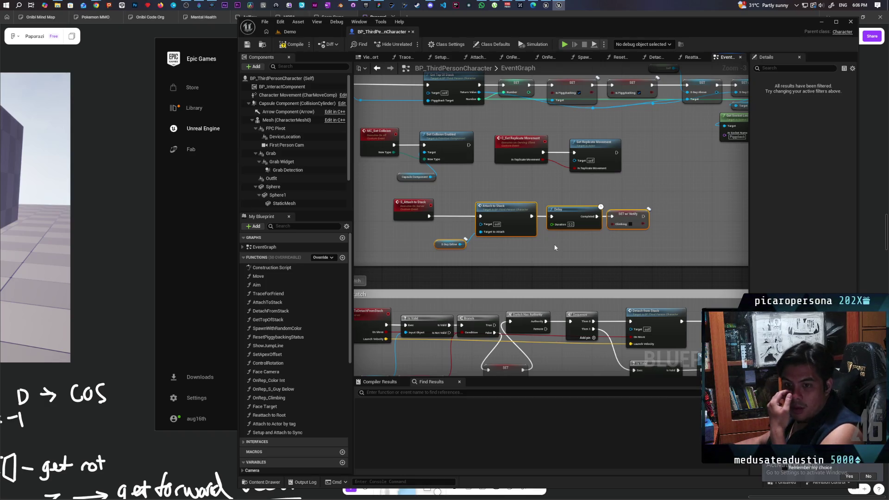
pyautogui.scroll(-3, 555, 243)
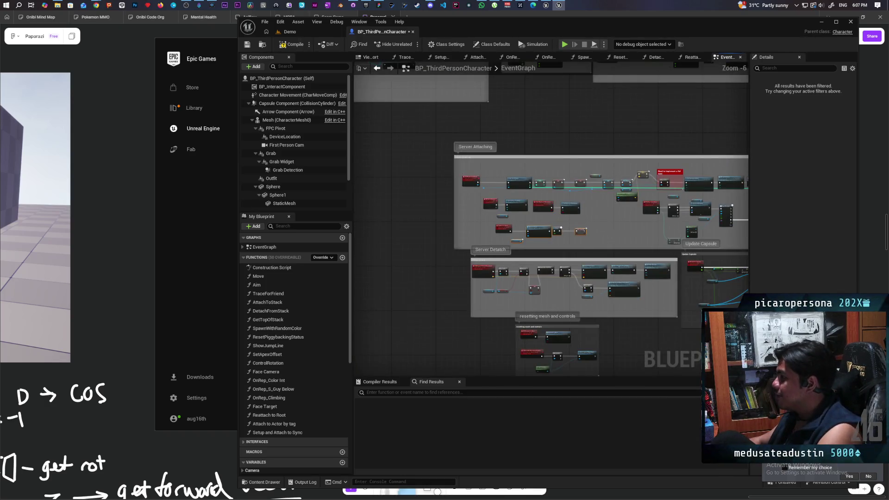
pyautogui.scroll(3, 575, 255)
pyautogui.scroll(-2, 574, 255)
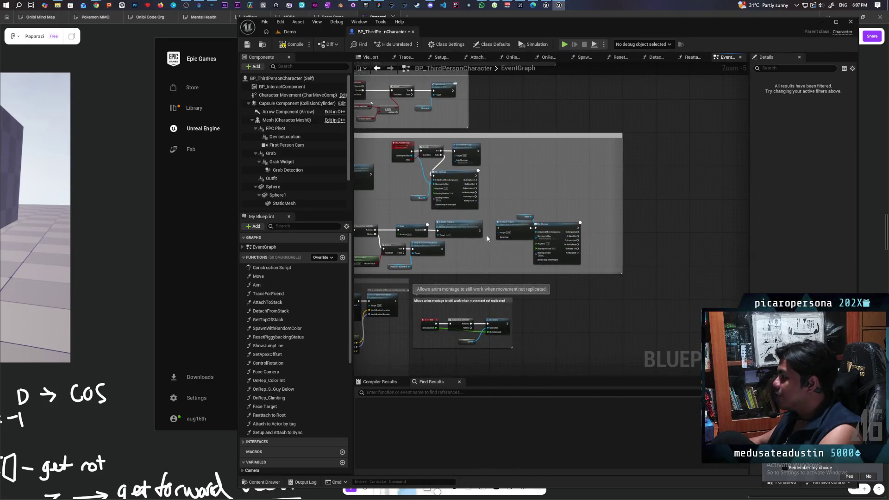
pyautogui.scroll(4, 483, 226)
pyautogui.moveTo(500, 211); pyautogui.dragTo(599, 234)
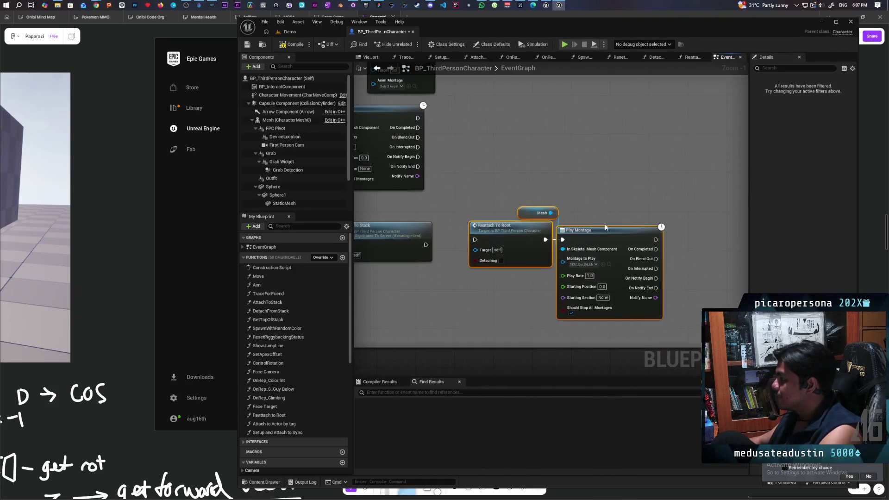
pyautogui.moveTo(652, 127)
pyautogui.mouseDown()
pyautogui.moveTo(577, 197)
pyautogui.moveTo(550, 269)
pyautogui.mouseUp()
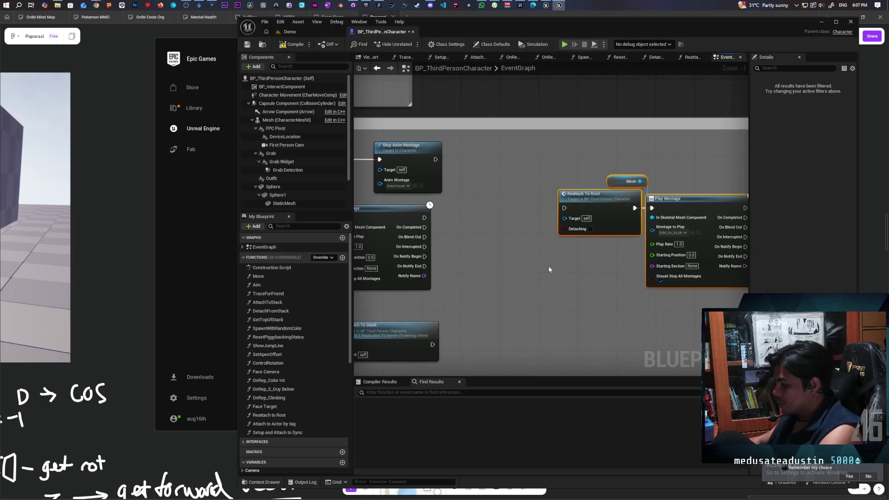
pyautogui.click(494, 234)
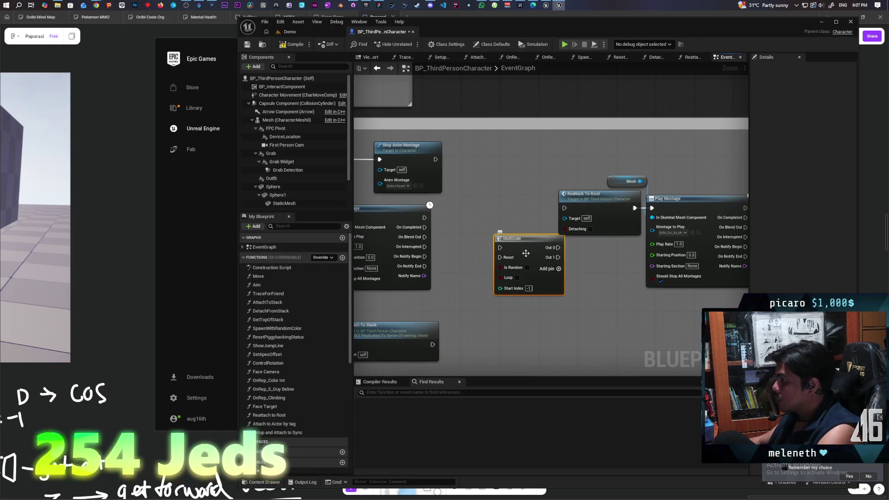
pyautogui.press('Delete')
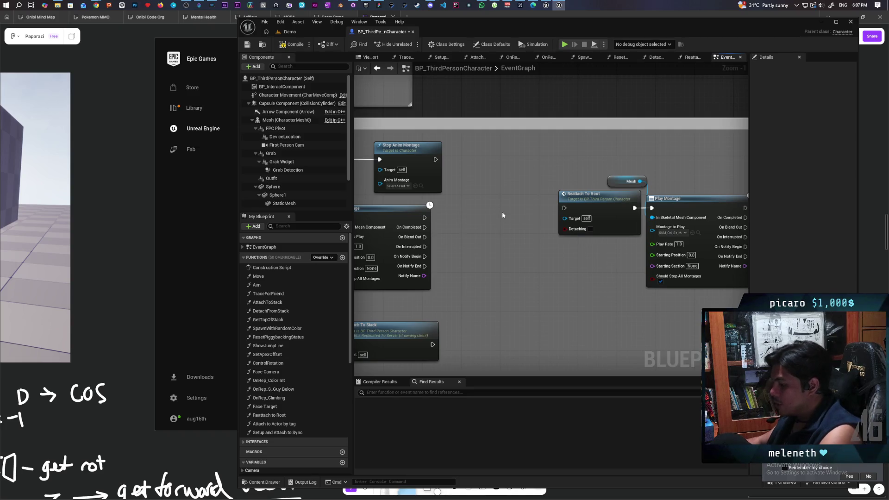
pyautogui.click(502, 205)
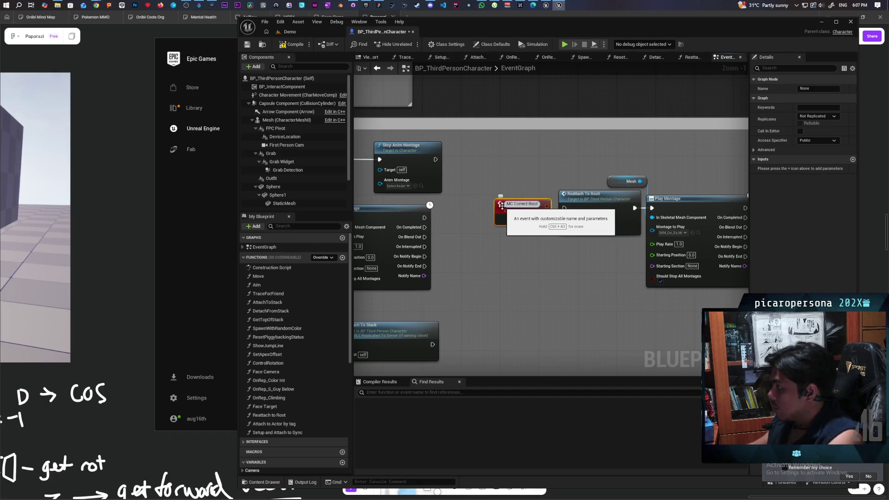
# Name the event MC Correct Root, make it a reliable Multicast, and wire it into Reattach To Root
pyautogui.click(521, 240)
pyautogui.scroll(1, 521, 240)
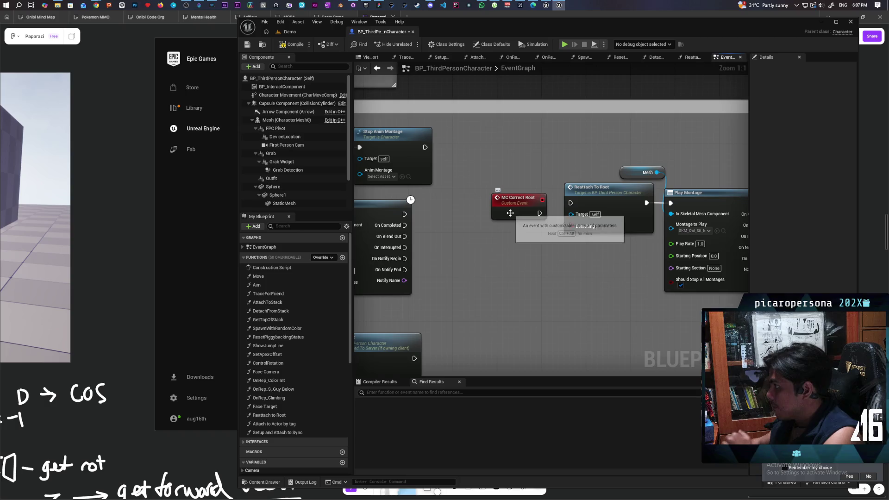
pyautogui.moveTo(510, 213); pyautogui.dragTo(499, 202)
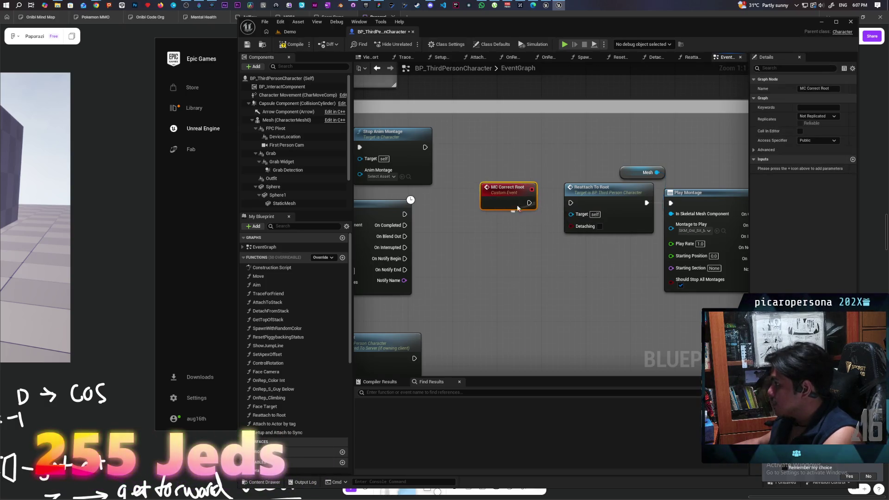
pyautogui.click(818, 116)
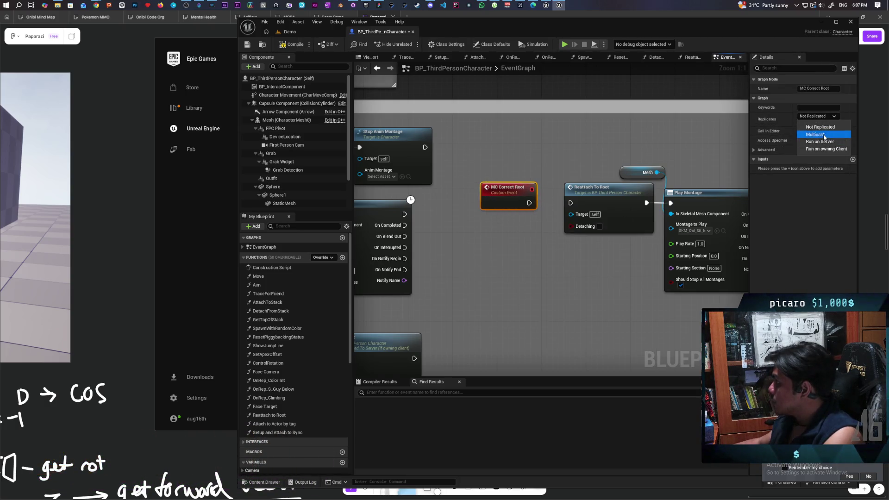
pyautogui.click(824, 136)
pyautogui.moveTo(530, 208); pyautogui.dragTo(571, 204)
pyautogui.press('q')
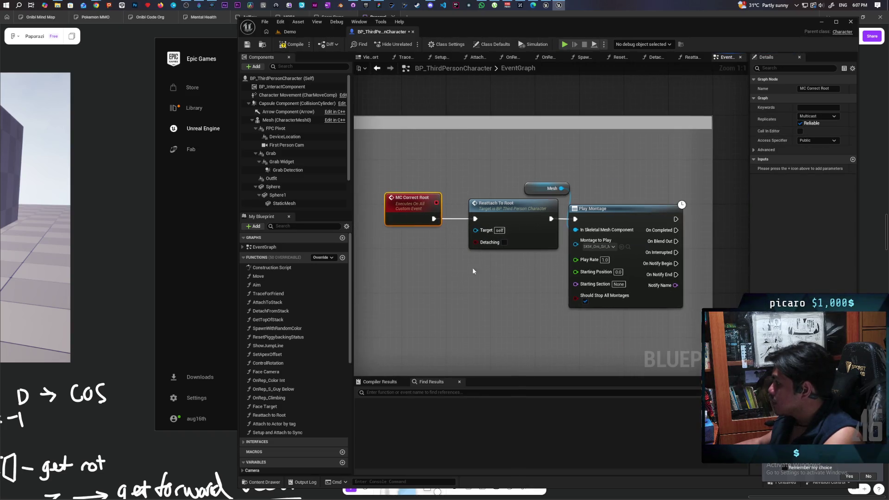
# Add an MC Correct Root call after SET Climbing, compile, and return to the Demo level
pyautogui.scroll(-3, 559, 265)
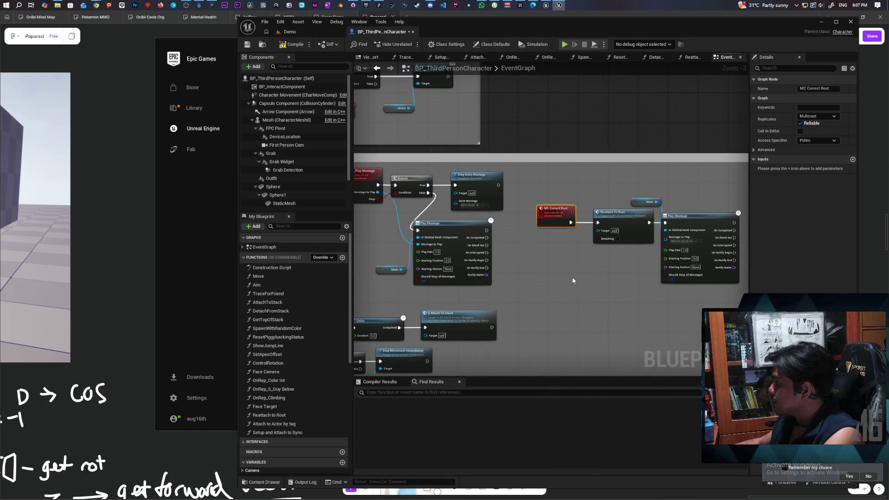
pyautogui.scroll(-1, 573, 280)
pyautogui.moveTo(573, 280)
pyautogui.mouseDown()
pyautogui.moveTo(662, 252)
pyautogui.moveTo(618, 251)
pyautogui.mouseUp()
pyautogui.scroll(4, 618, 251)
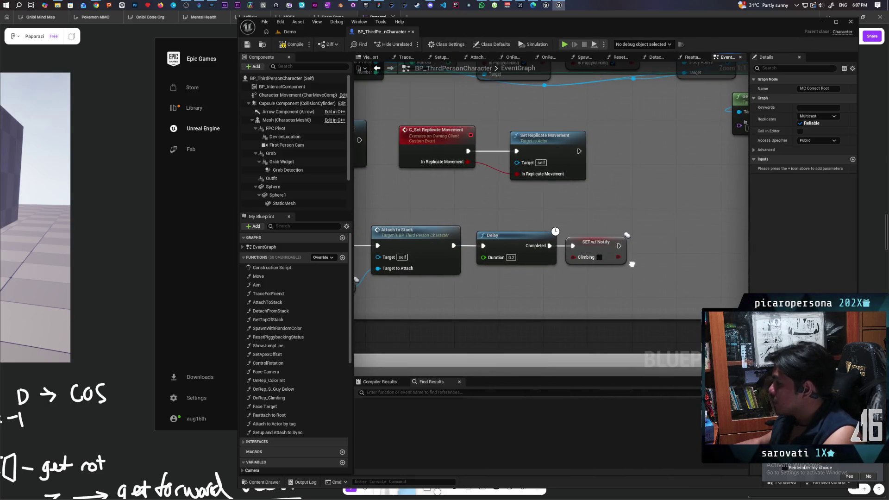
pyautogui.moveTo(605, 269)
pyautogui.mouseDown()
pyautogui.moveTo(685, 246)
pyautogui.moveTo(734, 247)
pyautogui.moveTo(545, 259)
pyautogui.mouseUp()
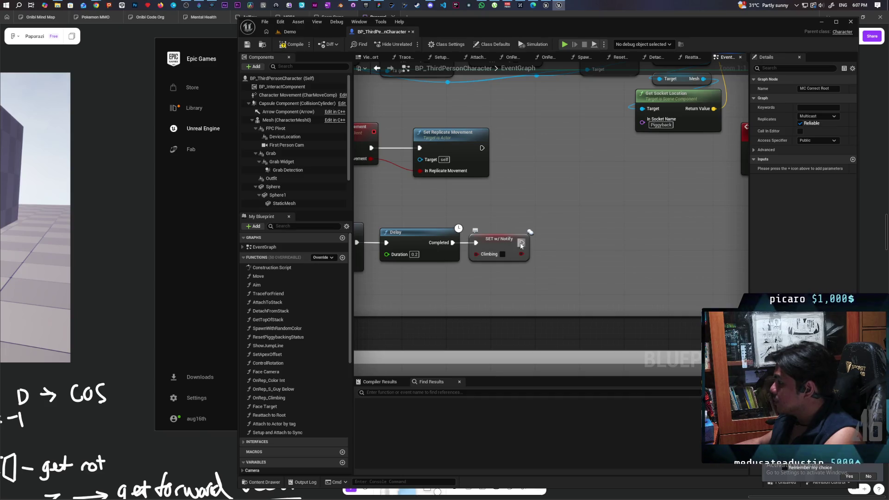
pyautogui.moveTo(507, 246); pyautogui.dragTo(561, 246)
pyautogui.write('mc corre')
pyautogui.press('Return')
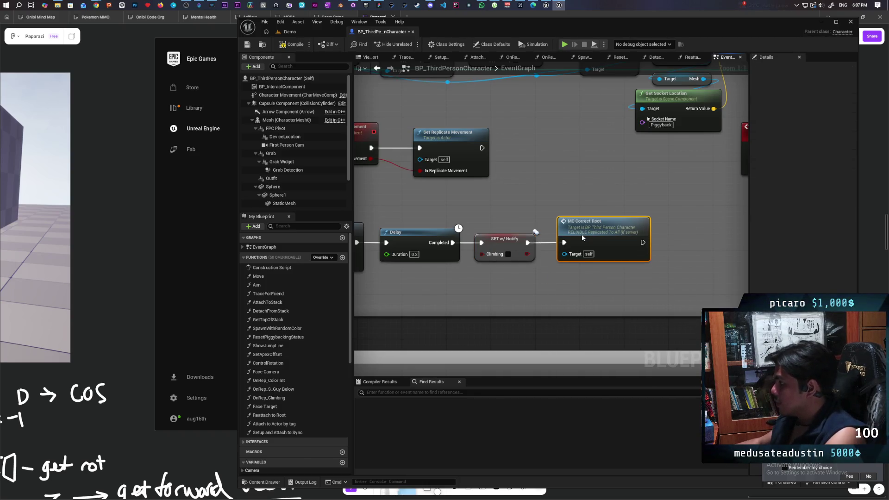
pyautogui.press('F7')
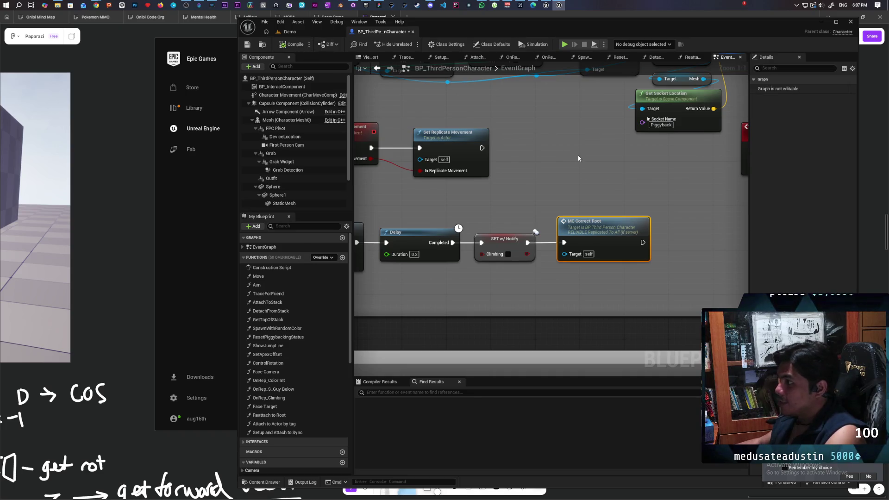
pyautogui.click(322, 32)
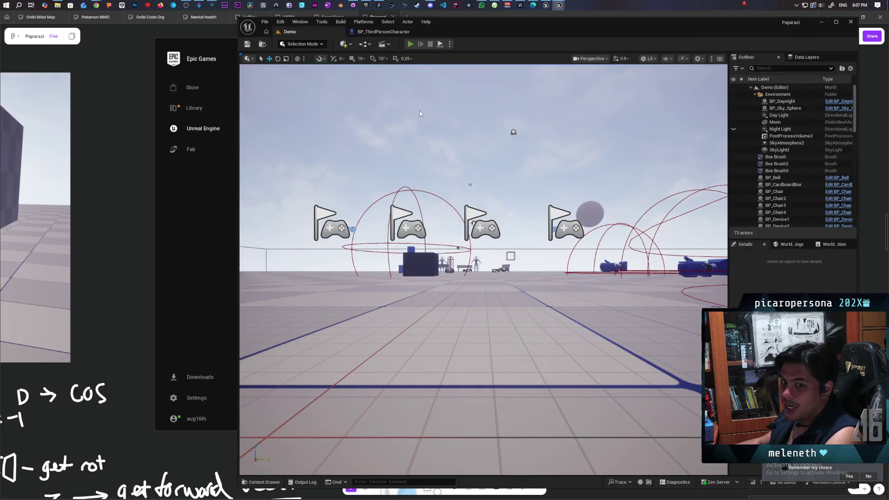
# Run a three-client PIE test jumping the red character onto the green one, then stop and return to the blueprint
pyautogui.hotkey('alt', 'p')
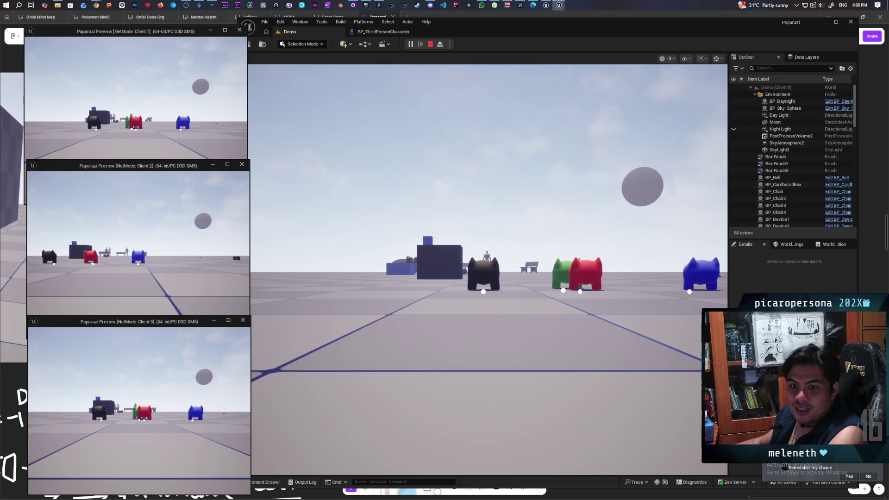
pyautogui.click(232, 328)
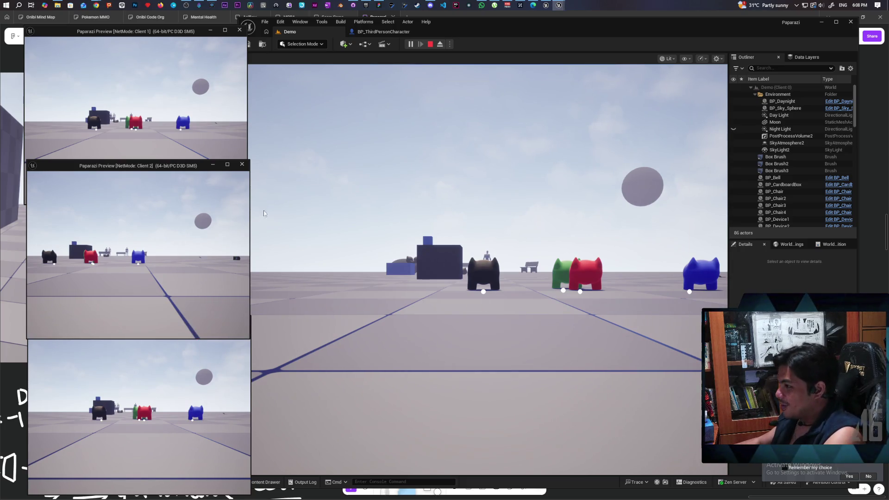
pyautogui.click(218, 125)
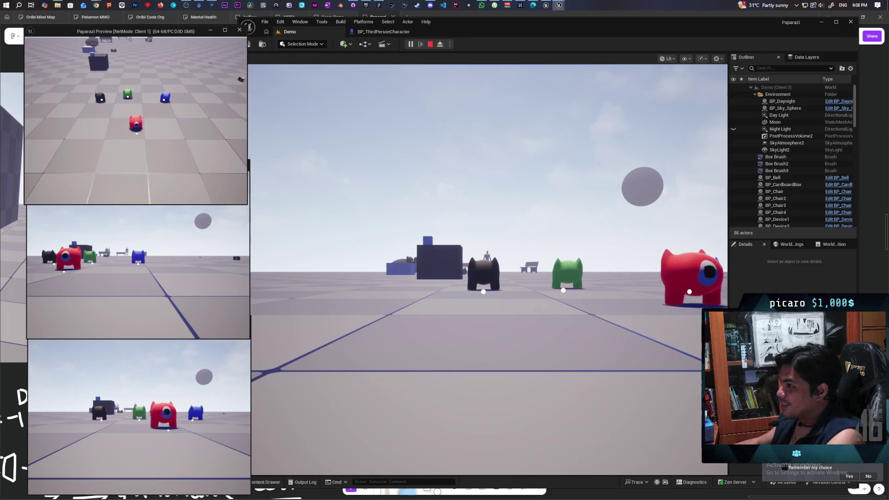
pyautogui.press('w')
pyautogui.press('space')
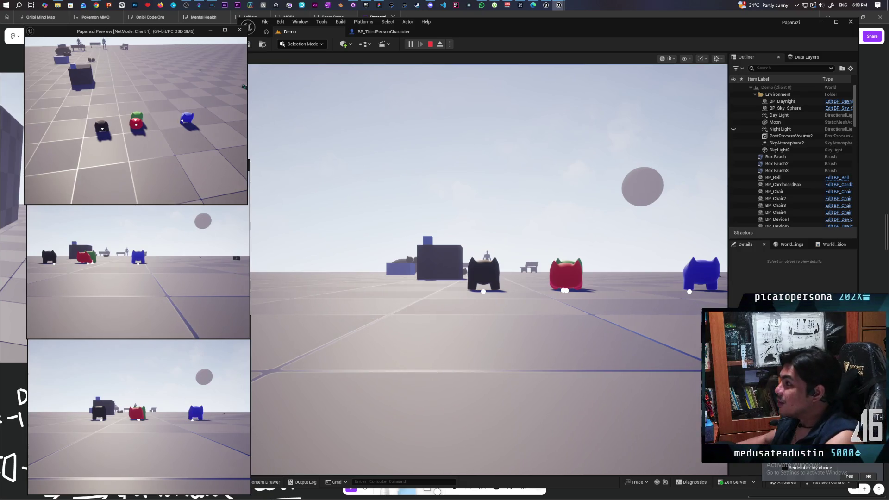
pyautogui.press('Escape')
pyautogui.click(374, 33)
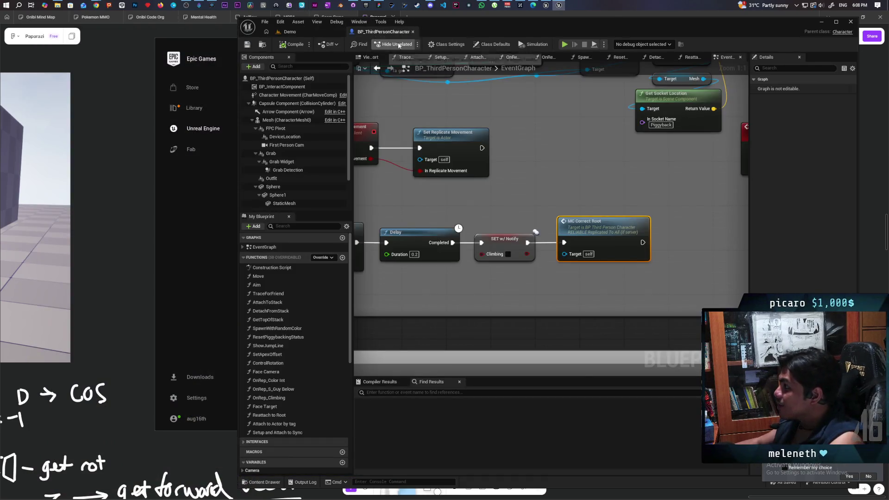
# Jump from the MC Correct Root call to its event definition
pyautogui.scroll(-3, 554, 149)
pyautogui.scroll(3, 569, 197)
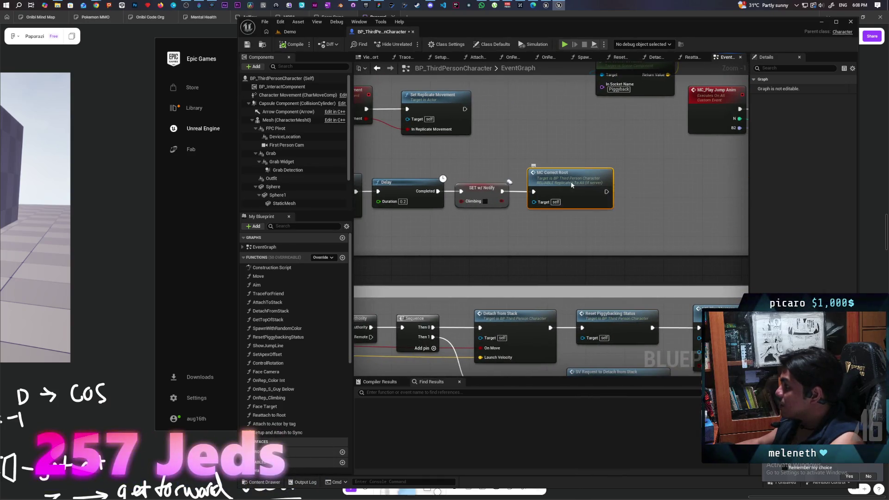
pyautogui.doubleClick(569, 198)
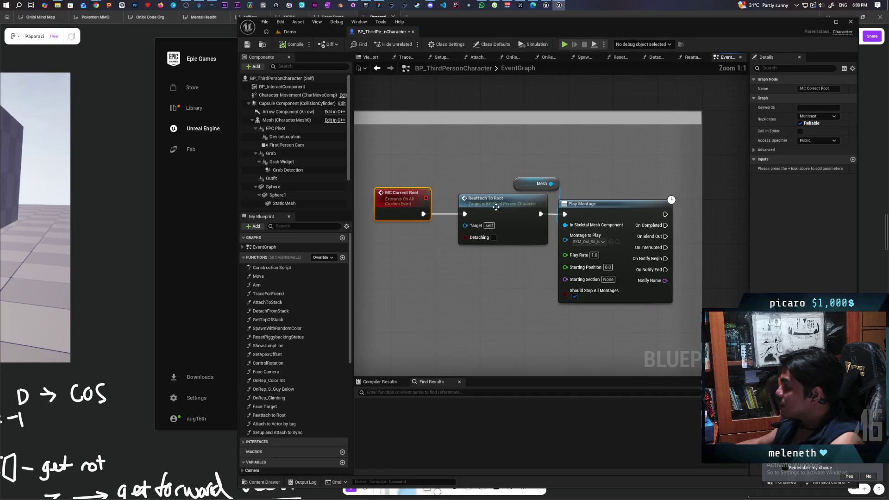
# Shift Reattach To Root left and the Mesh and Play Montage nodes right, then open Reattach to Root
pyautogui.moveTo(498, 208); pyautogui.dragTo(476, 206)
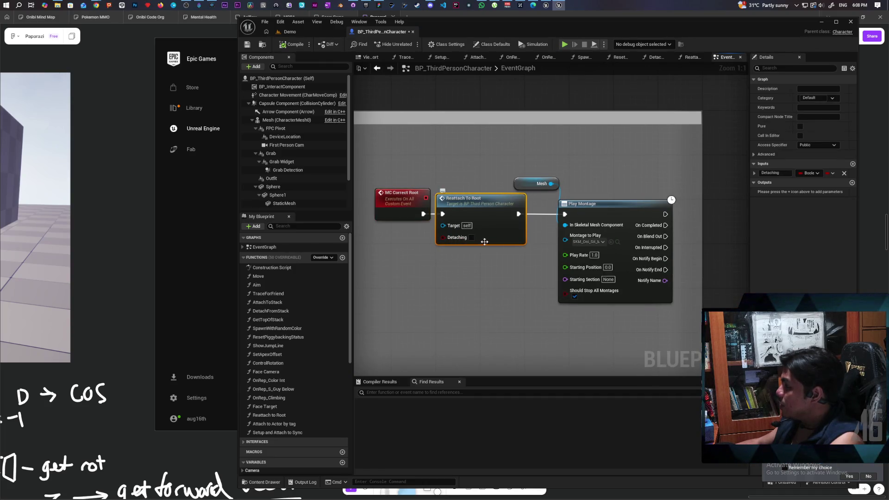
pyautogui.moveTo(484, 240); pyautogui.dragTo(427, 226)
pyautogui.moveTo(493, 157)
pyautogui.mouseDown()
pyautogui.moveTo(545, 208)
pyautogui.moveTo(583, 206)
pyautogui.mouseUp()
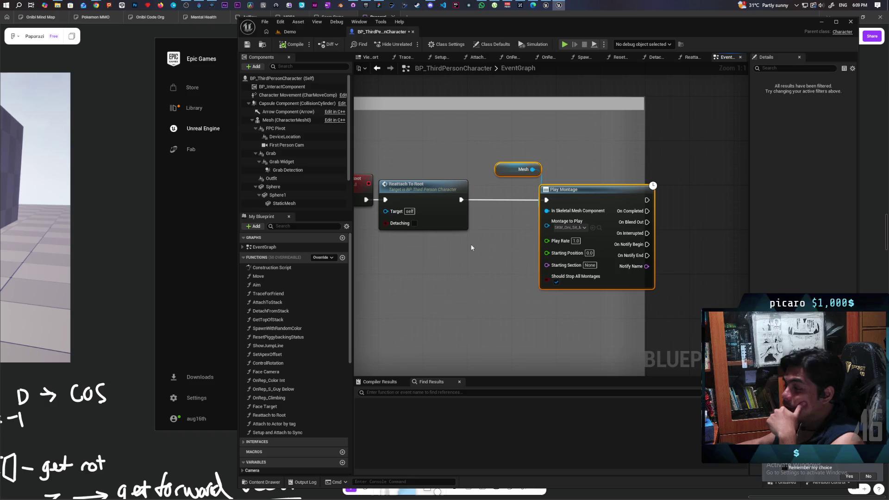
pyautogui.moveTo(462, 249); pyautogui.dragTo(401, 244)
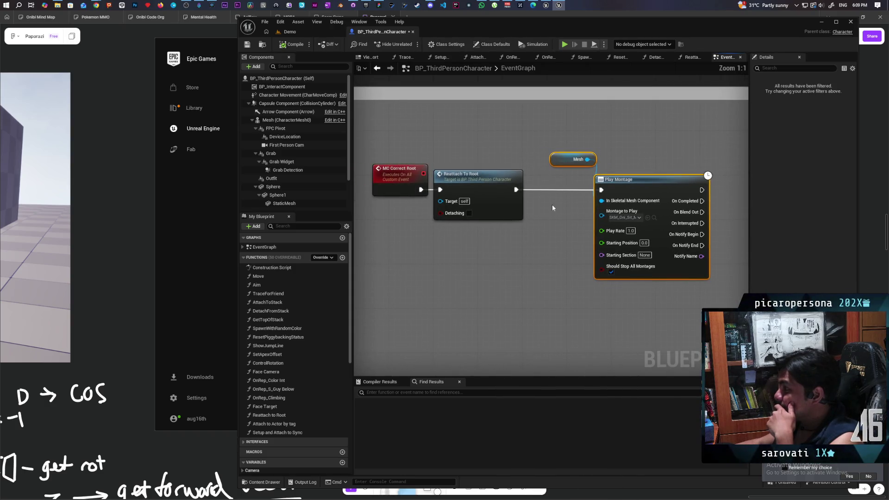
pyautogui.doubleClick(505, 201)
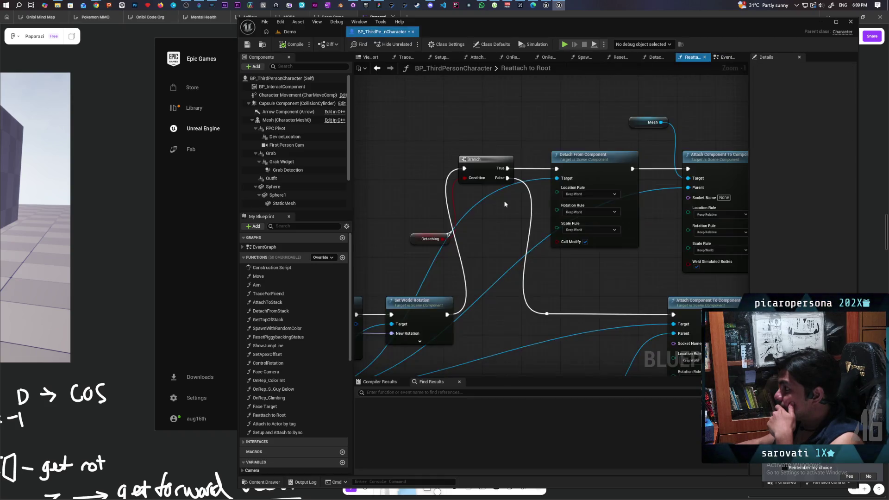
# Move the Reattach to Root entry node left, clearing space near Set World Location
pyautogui.moveTo(710, 129)
pyautogui.mouseDown()
pyautogui.moveTo(482, 179)
pyautogui.moveTo(452, 199)
pyautogui.moveTo(576, 198)
pyautogui.moveTo(519, 196)
pyautogui.mouseUp()
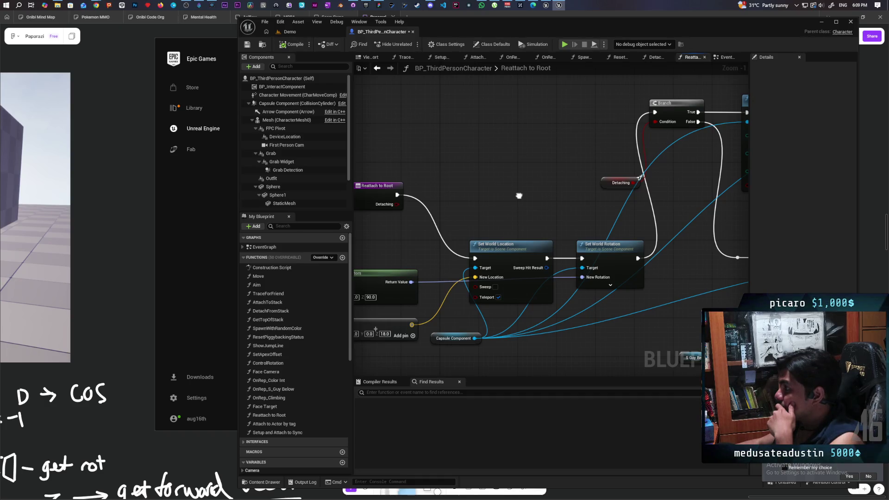
pyautogui.scroll(-4, 519, 196)
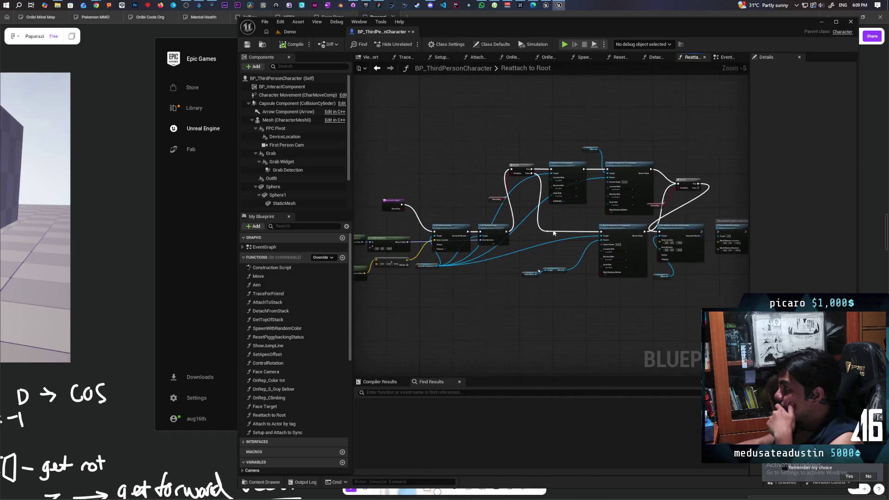
pyautogui.scroll(1, 554, 230)
pyautogui.scroll(1, 561, 209)
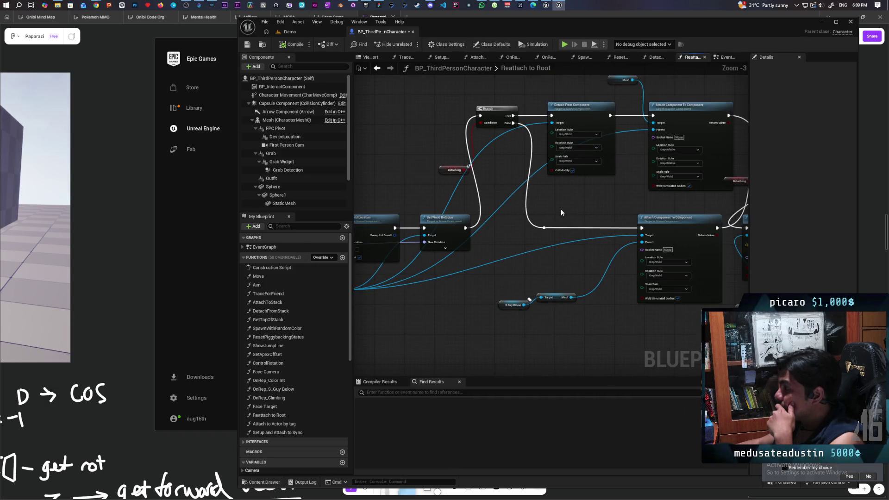
pyautogui.moveTo(560, 209)
pyautogui.mouseDown()
pyautogui.moveTo(629, 293)
pyautogui.moveTo(560, 320)
pyautogui.moveTo(557, 296)
pyautogui.moveTo(641, 286)
pyautogui.mouseUp()
pyautogui.scroll(4, 630, 295)
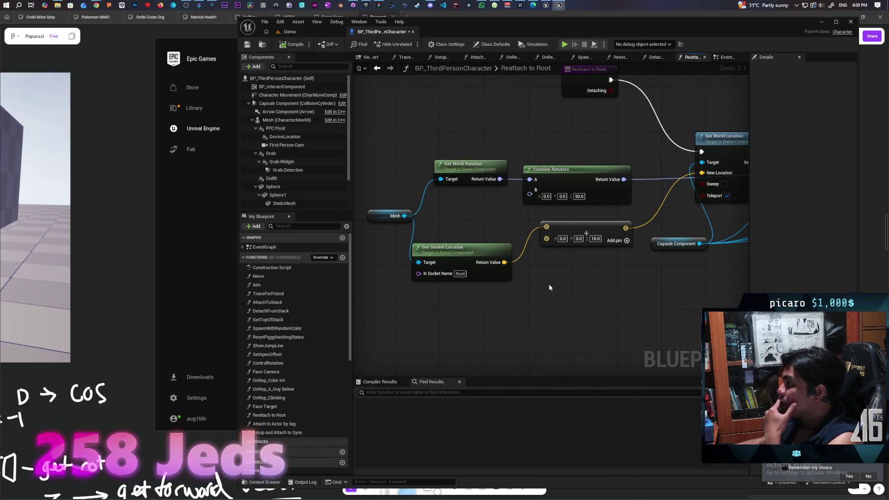
pyautogui.moveTo(549, 283)
pyautogui.mouseDown()
pyautogui.moveTo(500, 317)
pyautogui.moveTo(549, 306)
pyautogui.moveTo(491, 311)
pyautogui.moveTo(513, 307)
pyautogui.mouseUp()
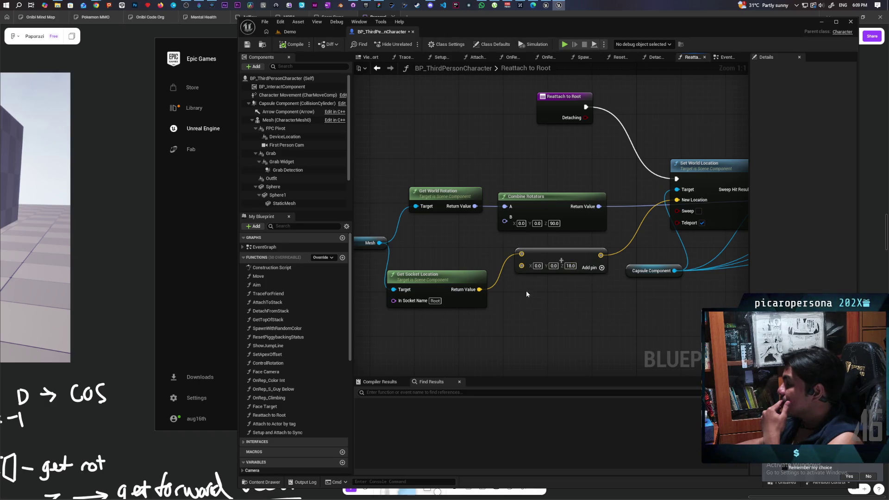
pyautogui.moveTo(562, 104); pyautogui.dragTo(476, 106)
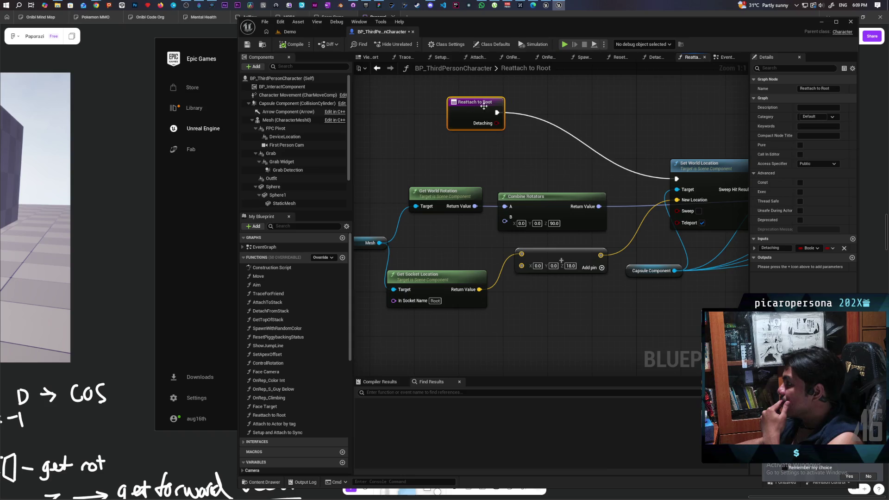
# Try adding a Draw Debug Line node via 'draw line', then delete it
pyautogui.rightClick(520, 110)
pyautogui.write('draw')
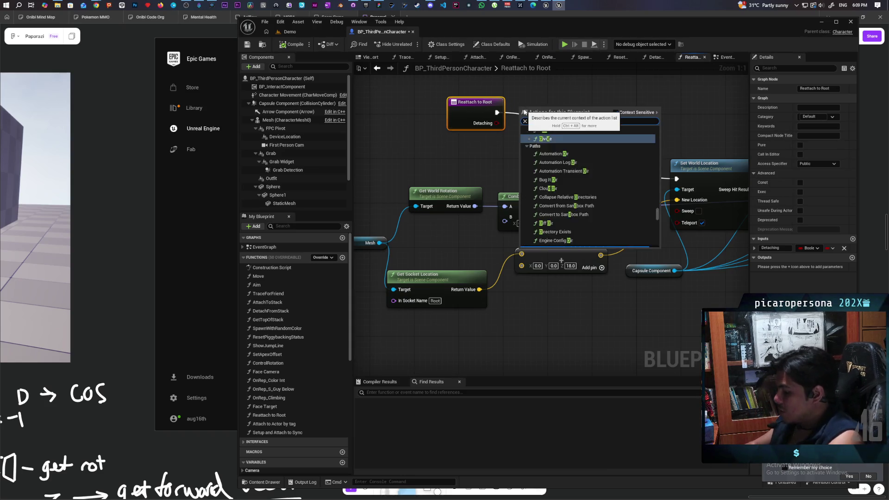
pyautogui.write(' line')
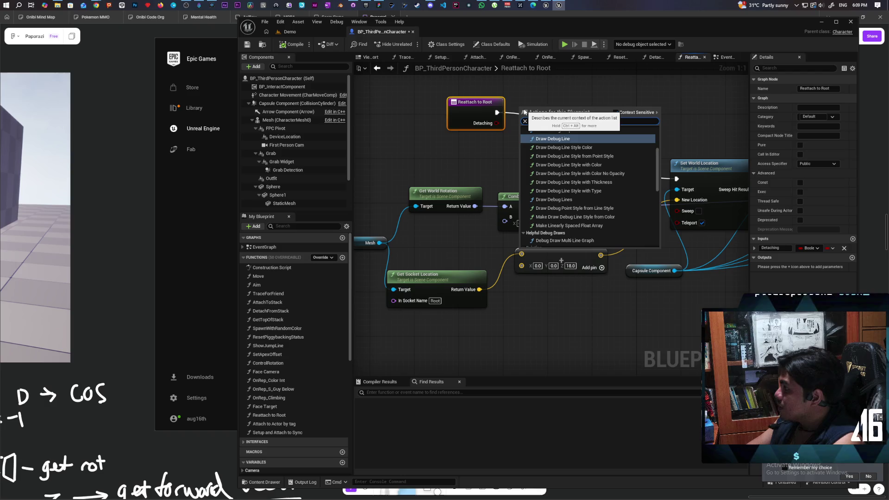
pyautogui.click(570, 140)
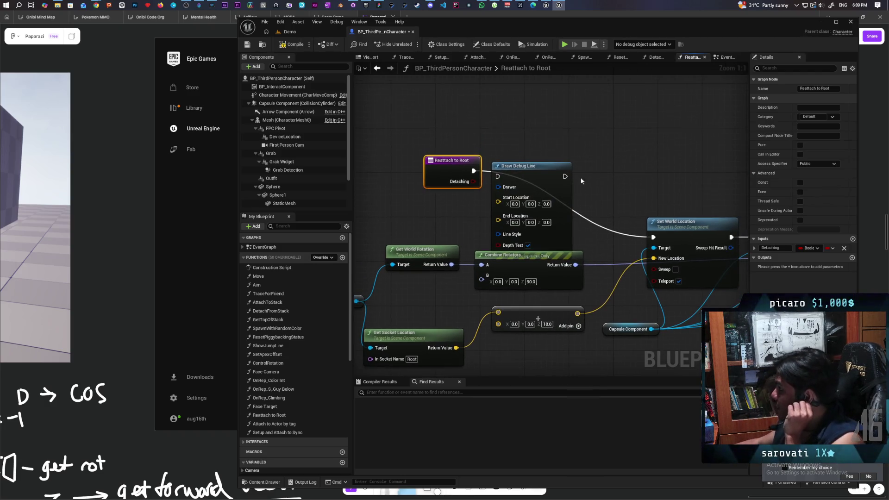
pyautogui.press('Delete')
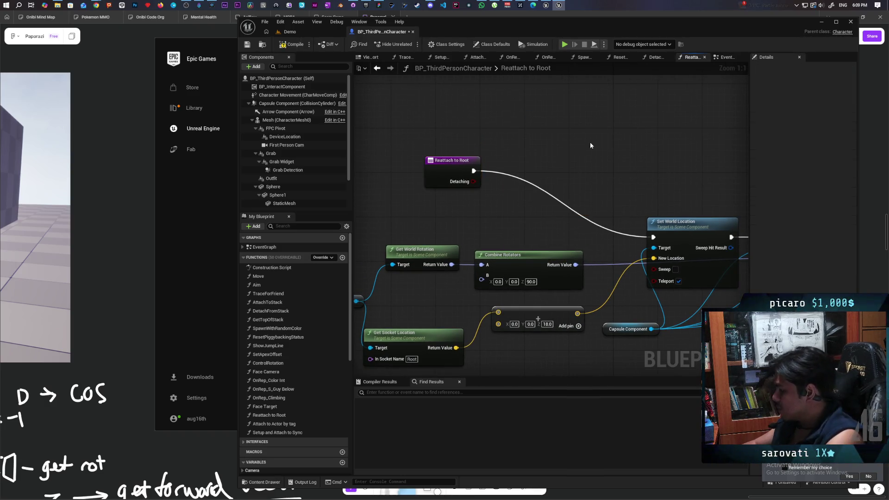
# Try a Draw Debug Arrow node from the 'draw debug' search, then delete it
pyautogui.rightClick(590, 143)
pyautogui.write('draw')
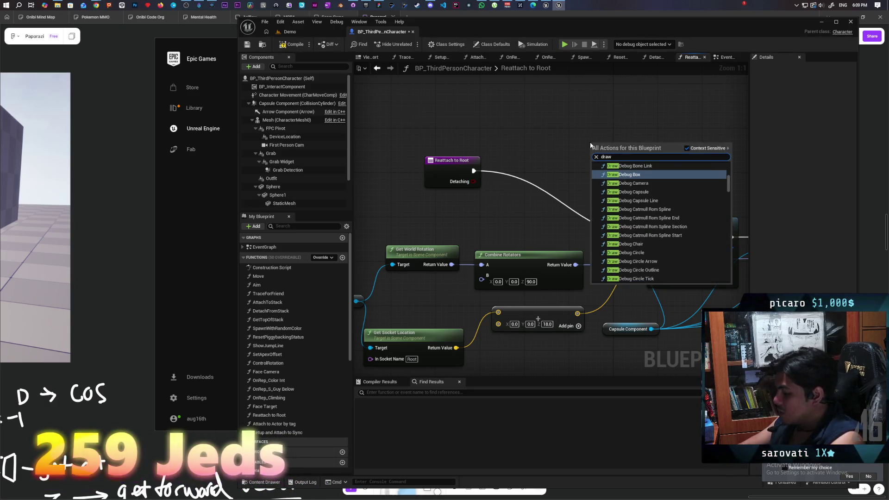
pyautogui.write(' debug')
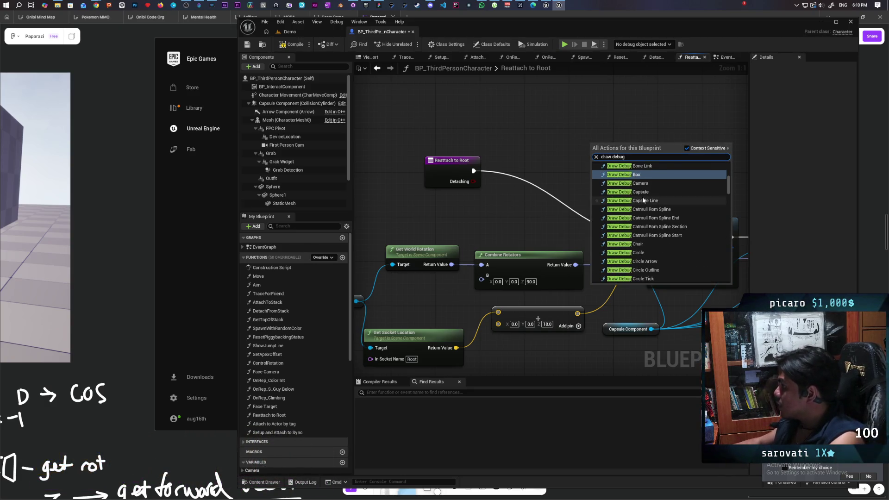
pyautogui.scroll(3, 680, 208)
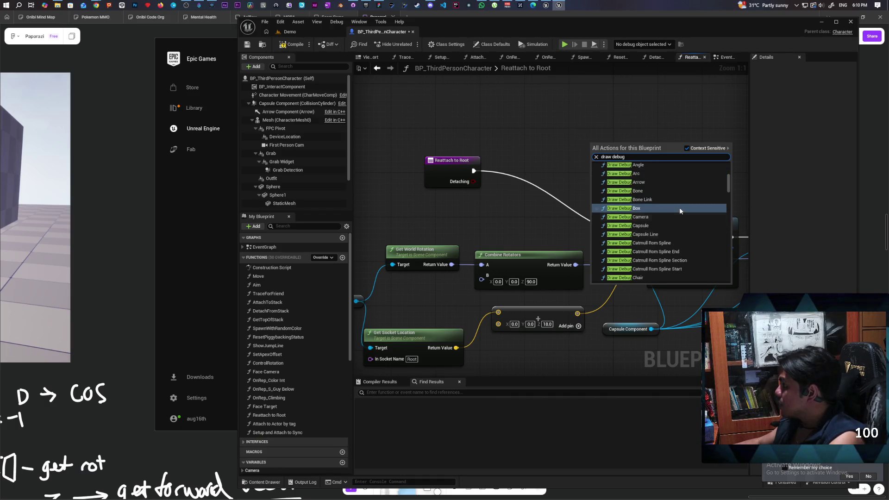
pyautogui.scroll(3, 680, 210)
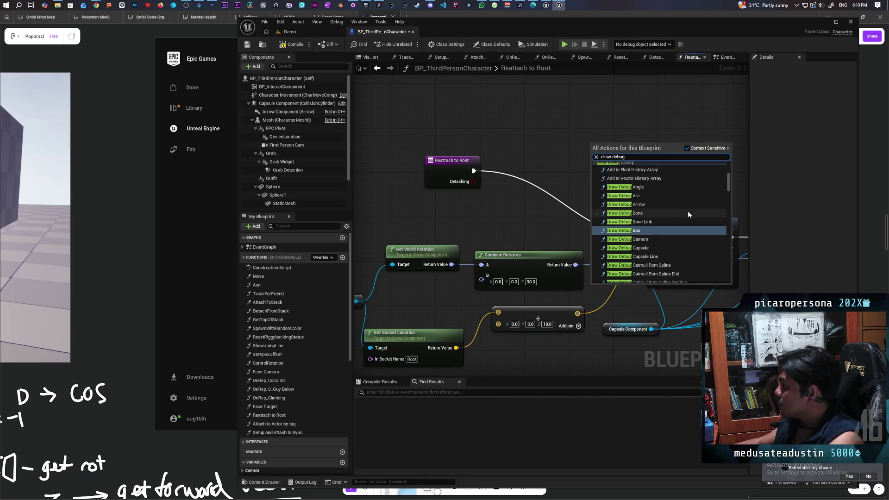
pyautogui.scroll(3, 685, 217)
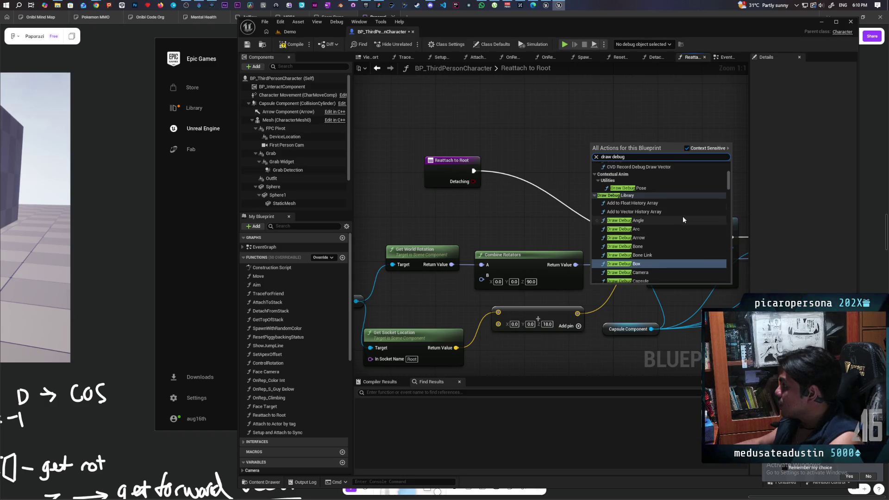
pyautogui.scroll(-4, 683, 218)
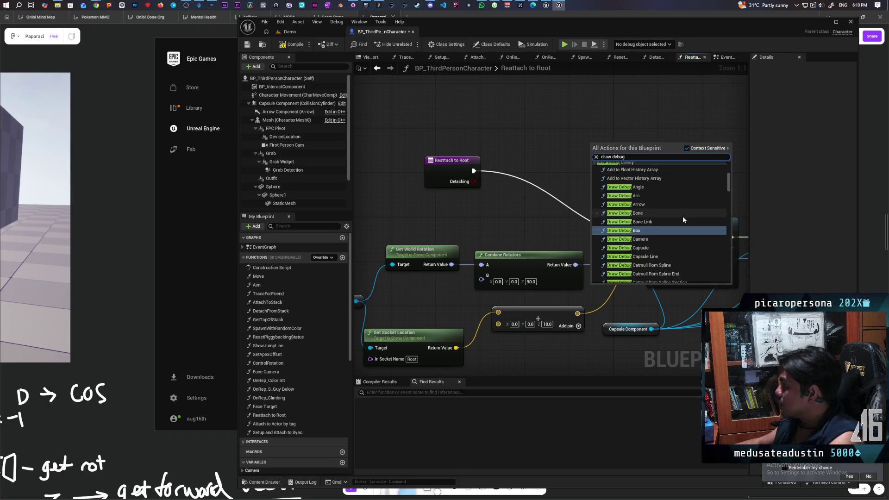
pyautogui.click(679, 205)
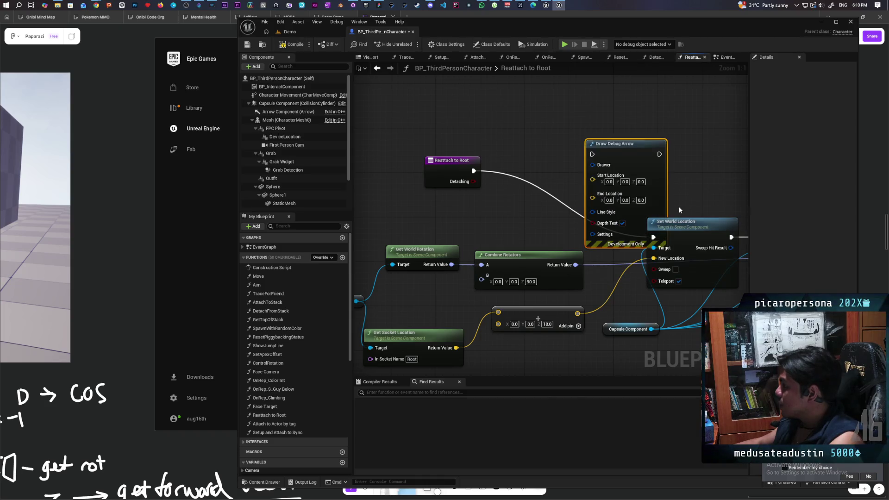
pyautogui.moveTo(632, 168); pyautogui.dragTo(587, 135)
pyautogui.press('Delete')
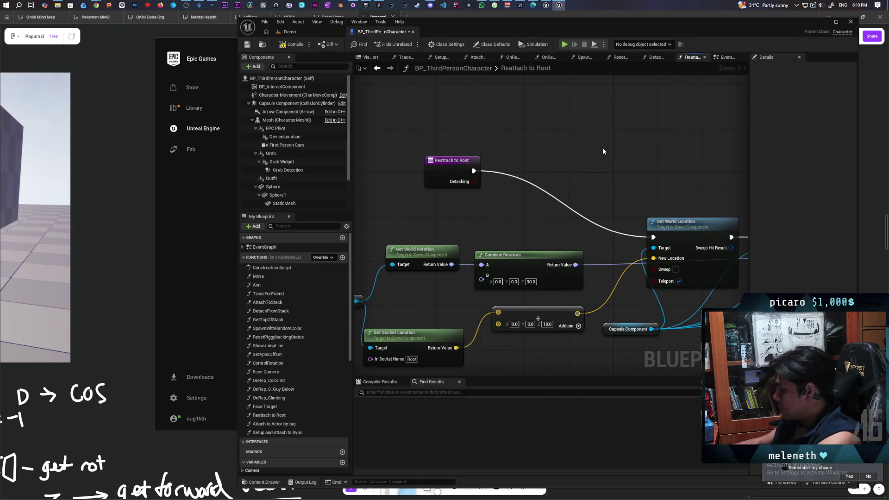
# Place a Draw Debug Sphere node via 'draw sphe', replacing a misplaced first attempt
pyautogui.rightClick(598, 146)
pyautogui.write('draw')
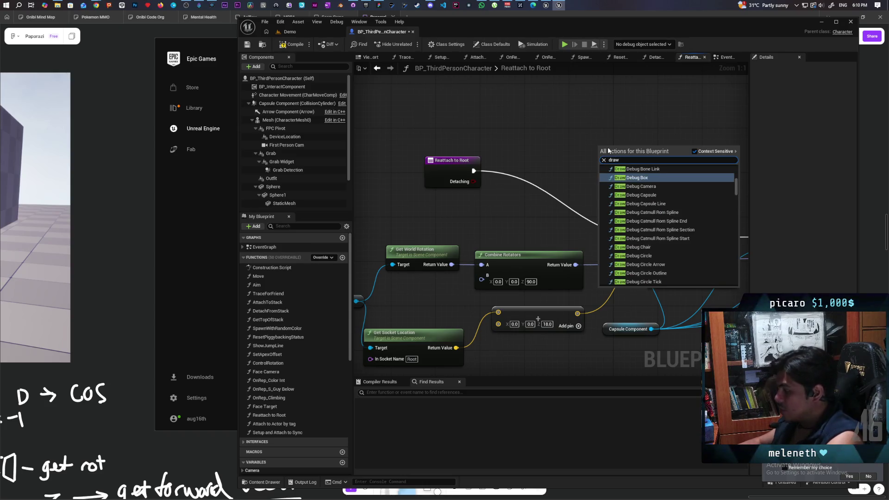
pyautogui.write(' spher')
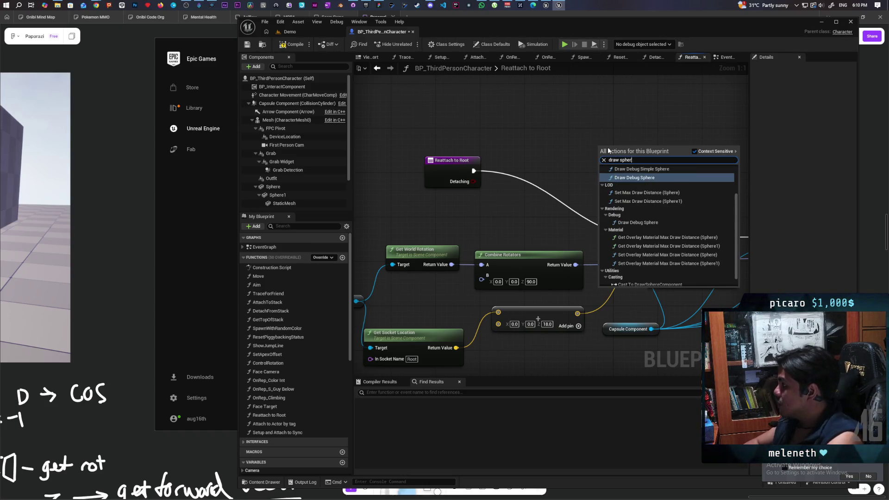
pyautogui.press('Return')
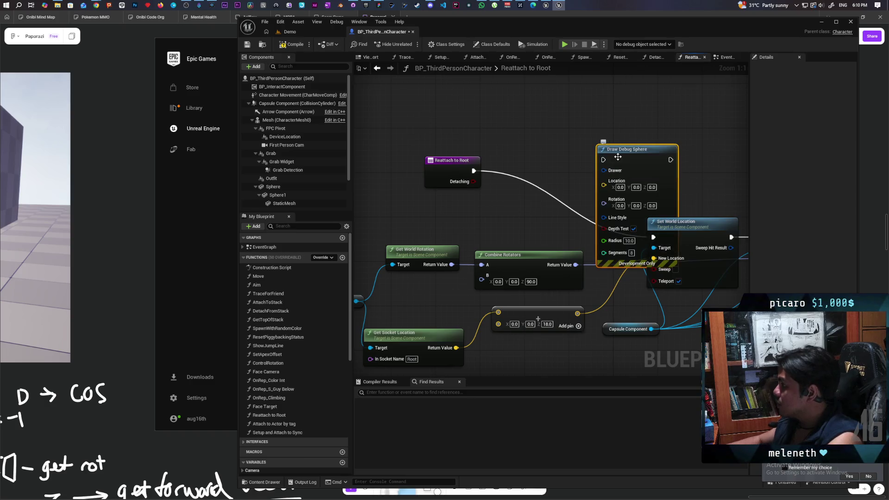
pyautogui.press('Delete')
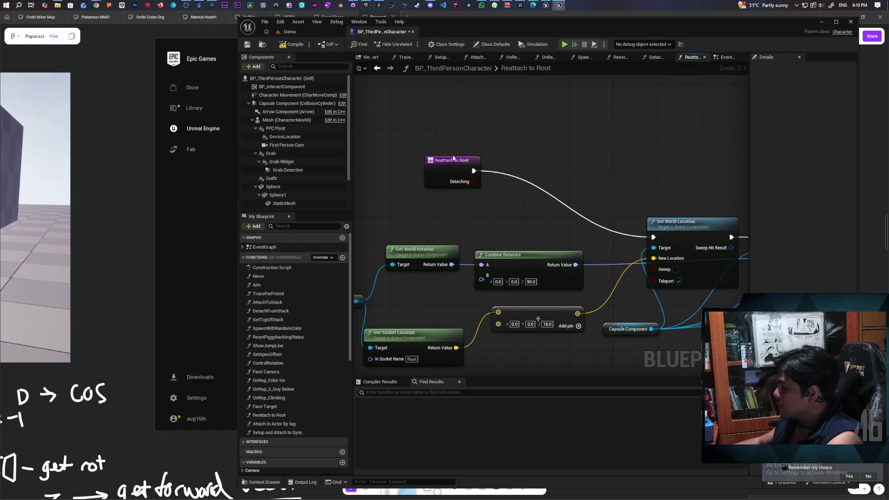
pyautogui.rightClick(578, 160)
pyautogui.write('draw')
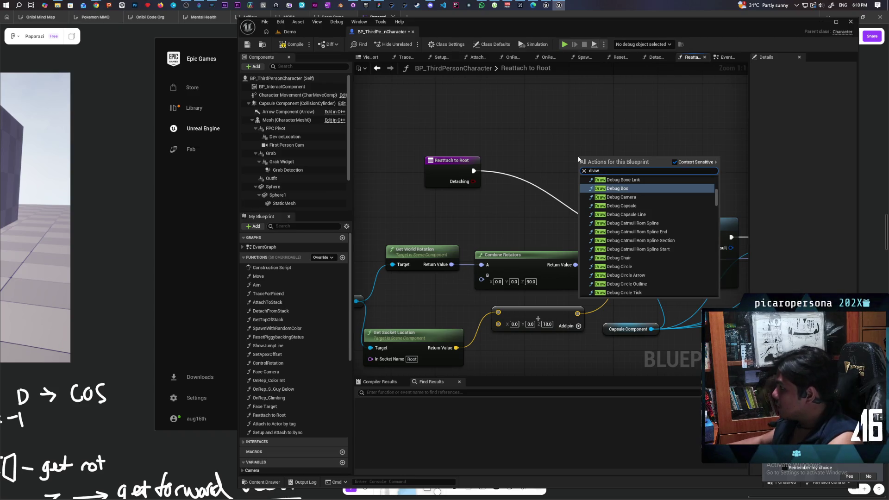
pyautogui.write(' sphe')
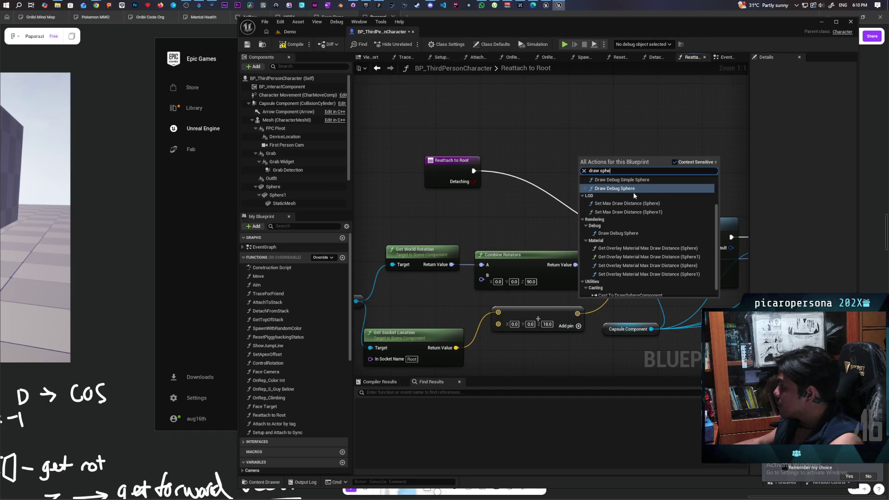
pyautogui.click(630, 233)
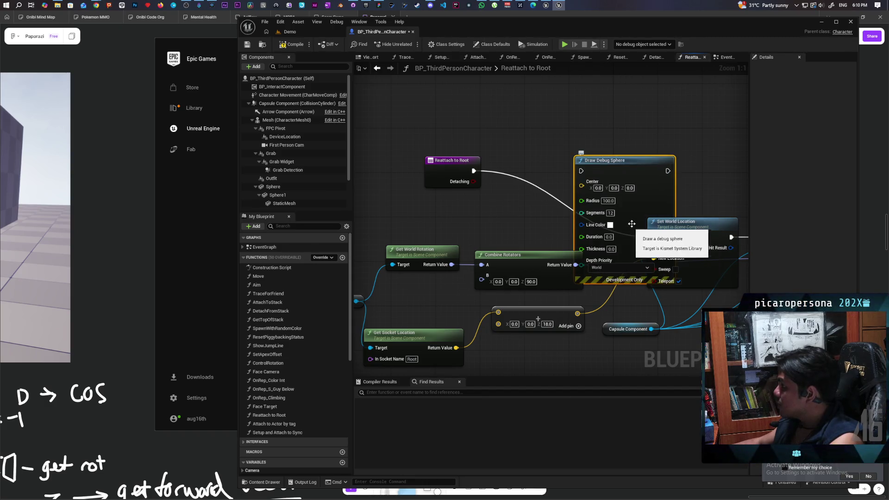
# Wire Draw Debug Sphere into execution between Reattach to Root and Set World Location
pyautogui.moveTo(631, 174)
pyautogui.mouseDown()
pyautogui.moveTo(620, 91)
pyautogui.moveTo(647, 195)
pyautogui.mouseUp()
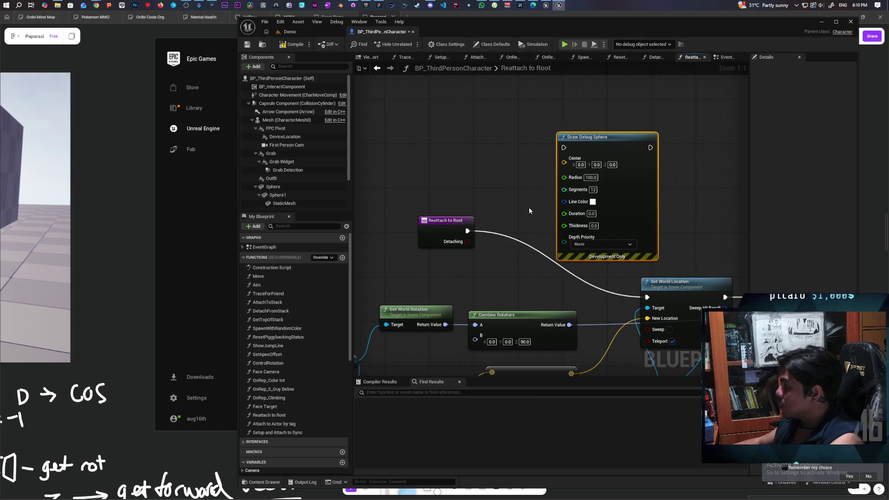
pyautogui.moveTo(467, 231)
pyautogui.mouseDown()
pyautogui.moveTo(562, 172)
pyautogui.moveTo(564, 147)
pyautogui.mouseUp()
pyautogui.moveTo(649, 148); pyautogui.dragTo(647, 297)
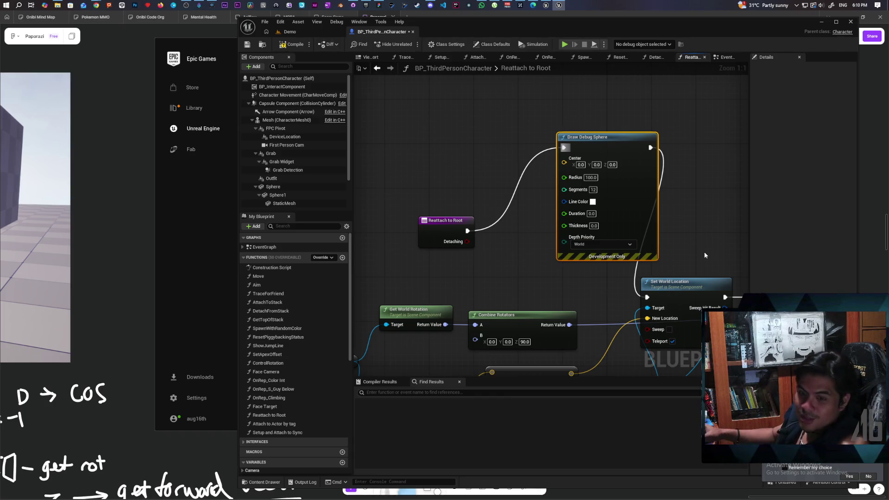
# Give the debug sphere a fully red line colour and radius 50
pyautogui.moveTo(623, 197); pyautogui.dragTo(595, 186)
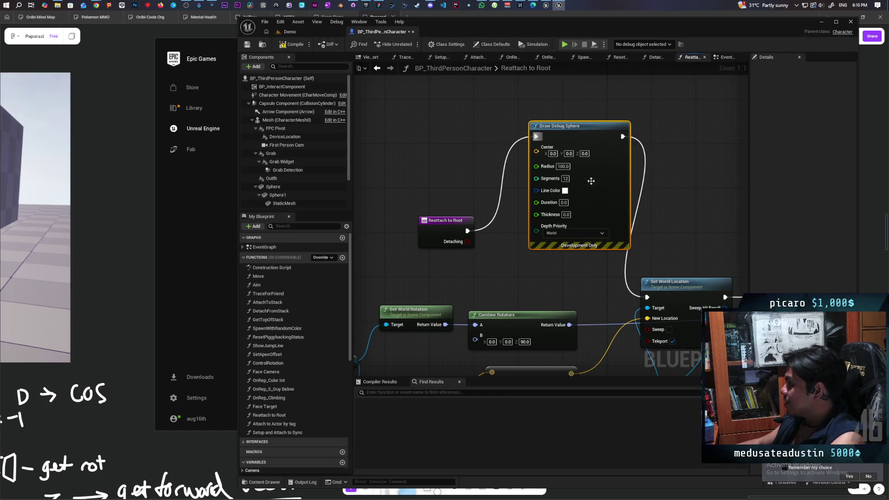
pyautogui.click(565, 190)
pyautogui.moveTo(653, 264); pyautogui.dragTo(653, 210)
pyautogui.click(669, 366)
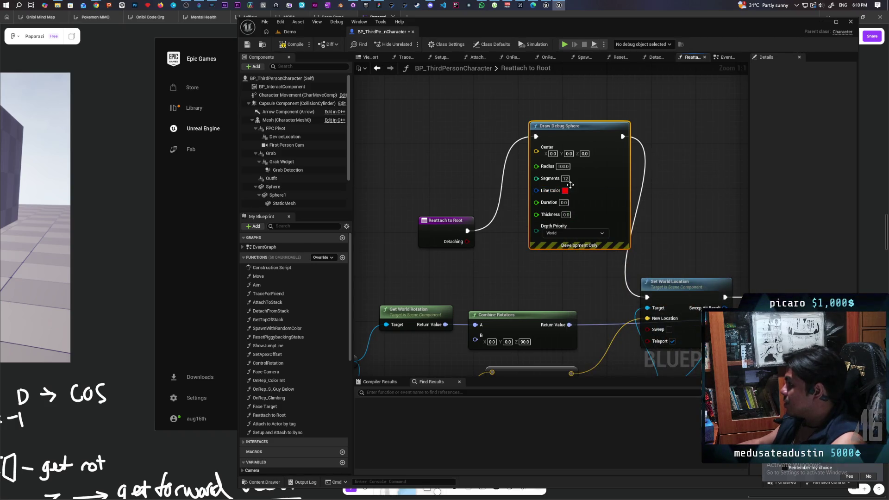
pyautogui.click(563, 166)
pyautogui.write('50')
pyautogui.press('Return')
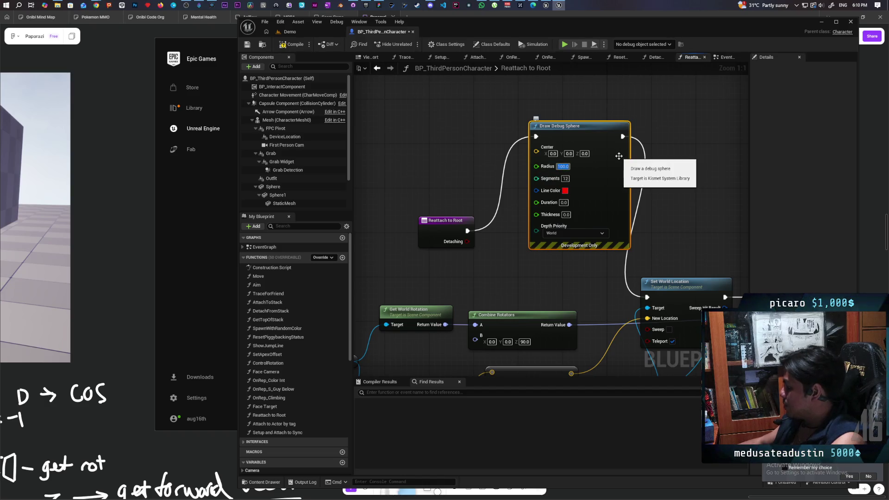
# Feed the Add result into Center, set Duration 5 and Thickness 1.0, then go to Demo
pyautogui.scroll(-2, 501, 112)
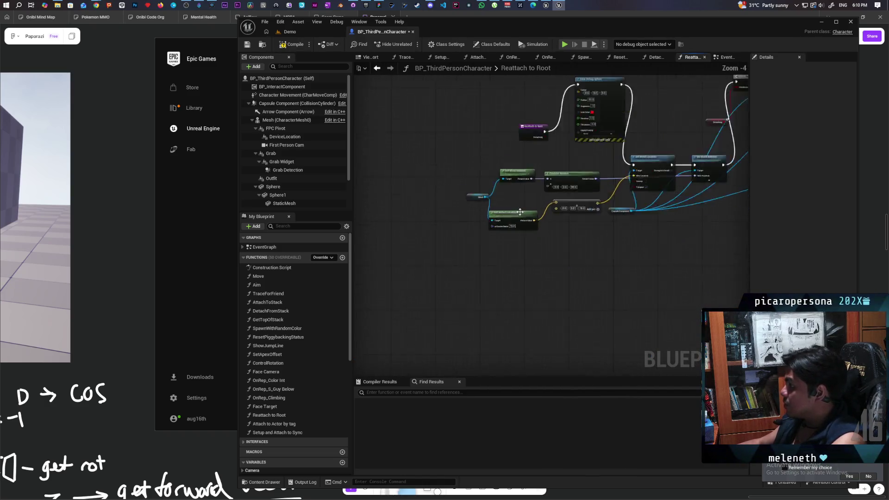
pyautogui.moveTo(472, 355); pyautogui.dragTo(443, 190)
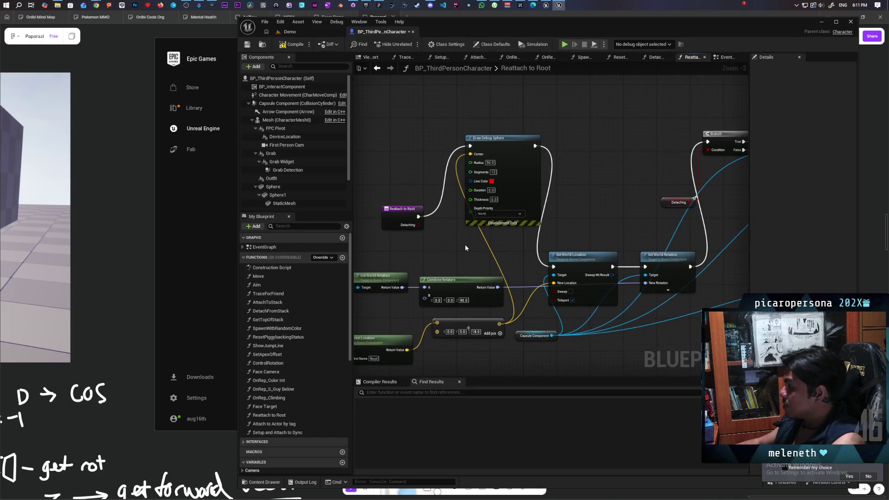
pyautogui.scroll(2, 465, 248)
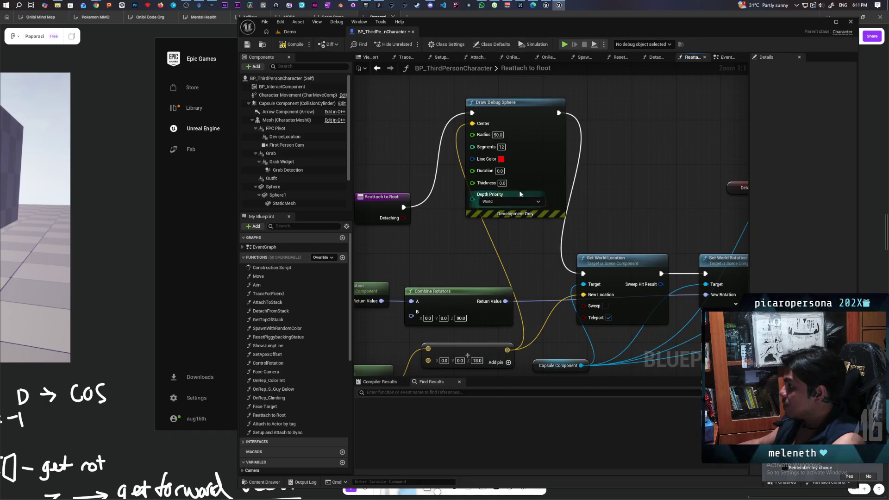
pyautogui.write('5')
pyautogui.press('Return')
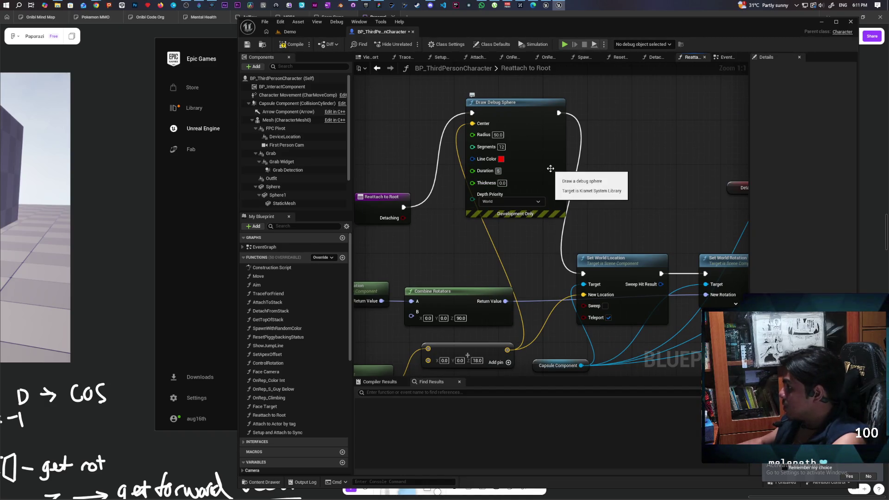
pyautogui.click(502, 183)
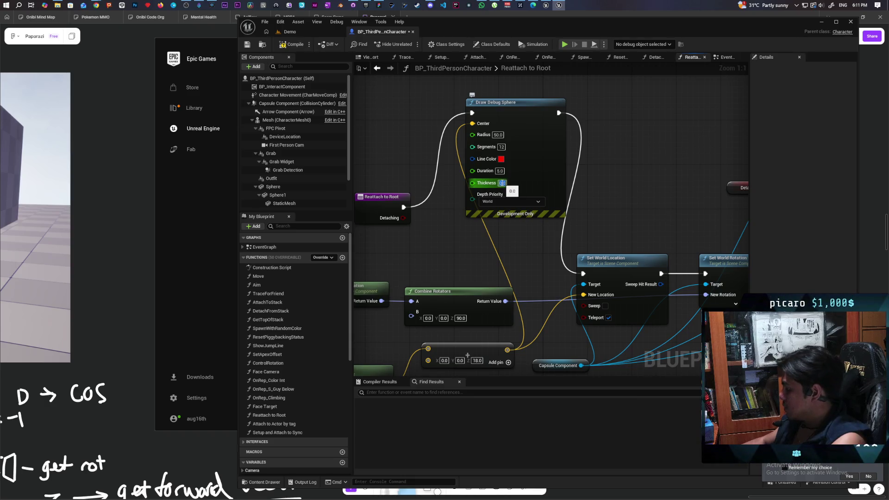
pyautogui.write('1')
pyautogui.press('Return')
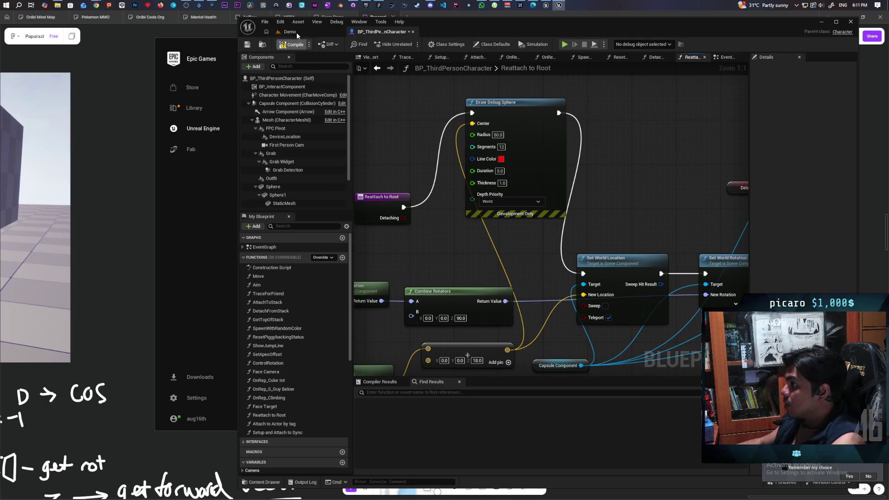
pyautogui.click(296, 32)
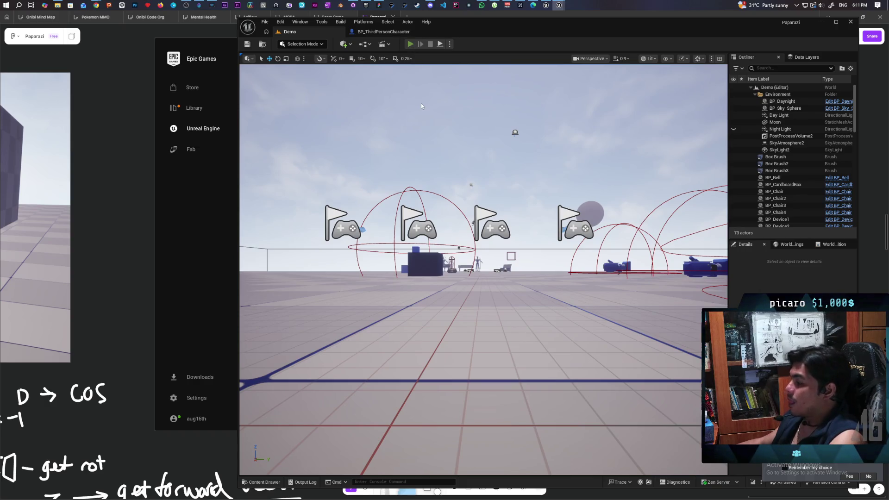
# Play multiplayer, press E to show the red debug sphere, then stop and return to BP_ThirdPersonCharacter
pyautogui.hotkey('alt', 'p')
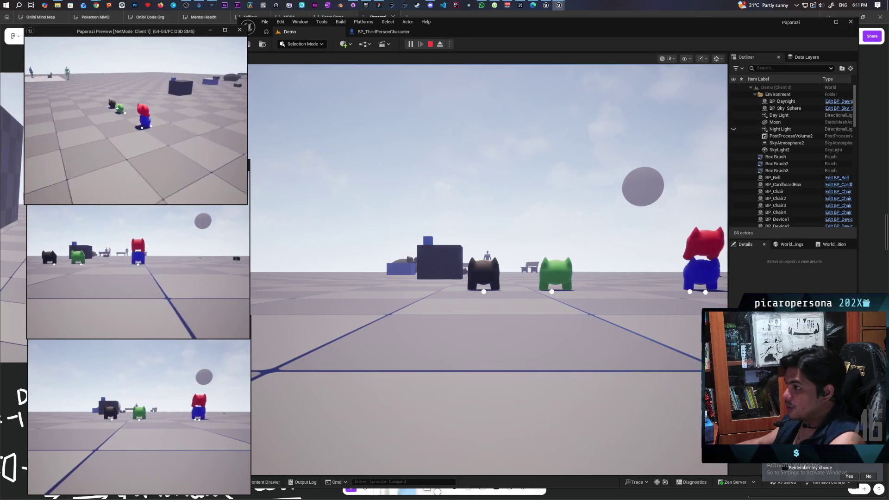
pyautogui.press('e')
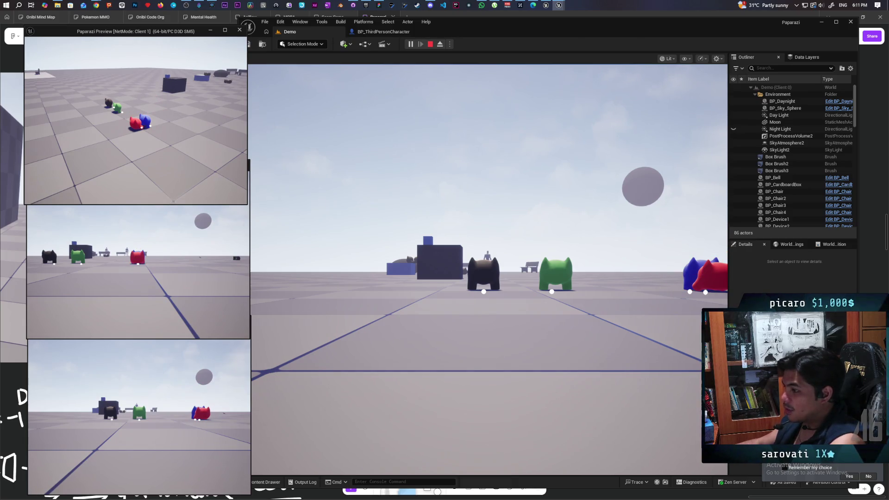
pyautogui.press('Escape')
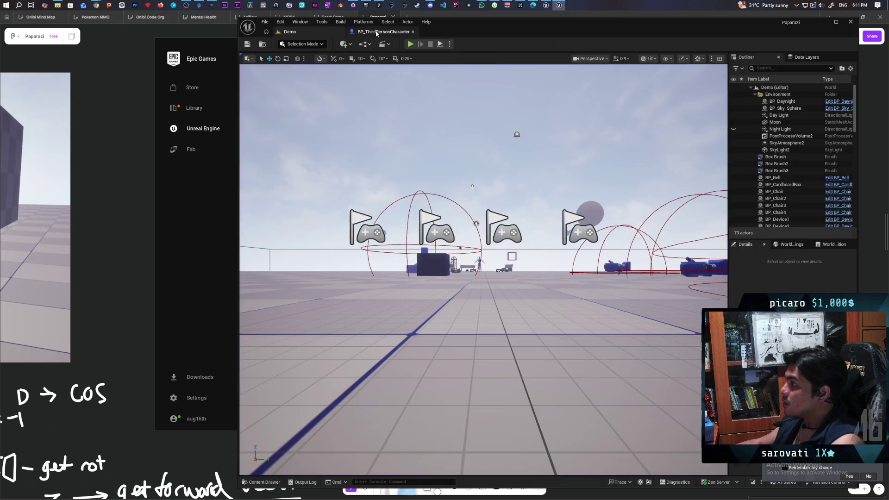
pyautogui.click(383, 31)
# Delete Draw Debug Sphere and wire Reattach to Root straight into Set World Location
pyautogui.moveTo(467, 250)
pyautogui.mouseDown()
pyautogui.moveTo(449, 228)
pyautogui.moveTo(582, 178)
pyautogui.moveTo(584, 230)
pyautogui.moveTo(547, 236)
pyautogui.mouseUp()
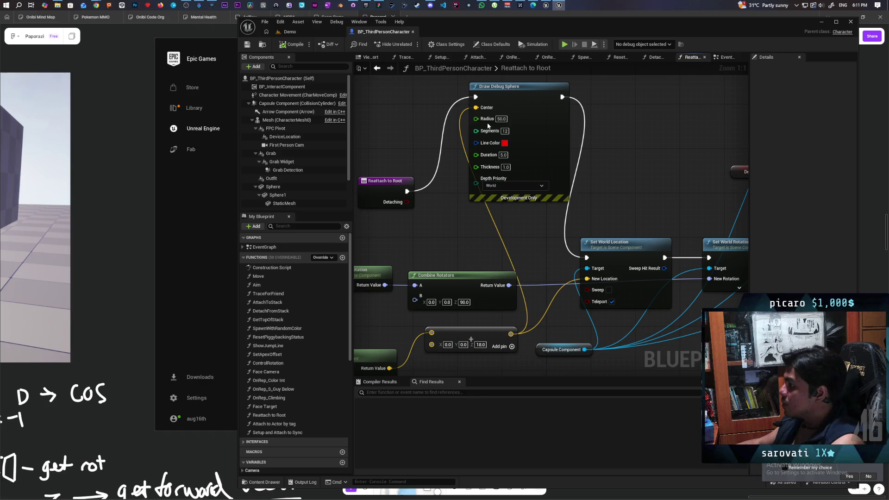
pyautogui.click(509, 147)
pyautogui.press('Delete')
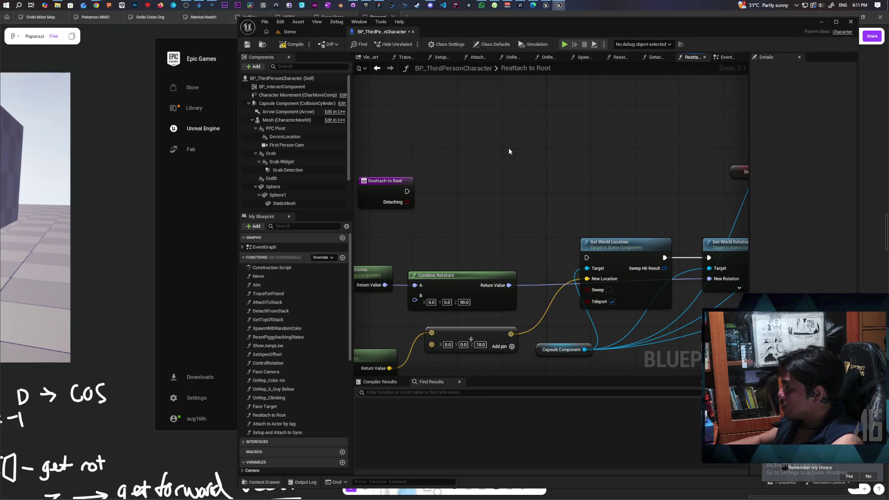
pyautogui.moveTo(407, 191)
pyautogui.mouseDown()
pyautogui.moveTo(586, 257)
pyautogui.moveTo(496, 234)
pyautogui.moveTo(509, 243)
pyautogui.moveTo(460, 250)
pyautogui.mouseUp()
# Compile and save BP_ThirdPersonCharacter after reviewing the Attach Component nodes
pyautogui.moveTo(437, 190)
pyautogui.mouseDown()
pyautogui.moveTo(402, 88)
pyautogui.moveTo(353, 155)
pyautogui.mouseUp()
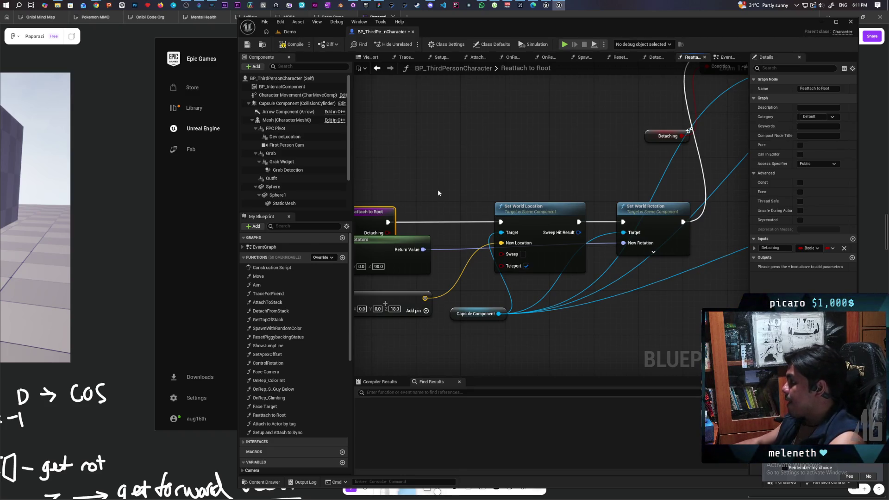
pyautogui.scroll(-3, 549, 172)
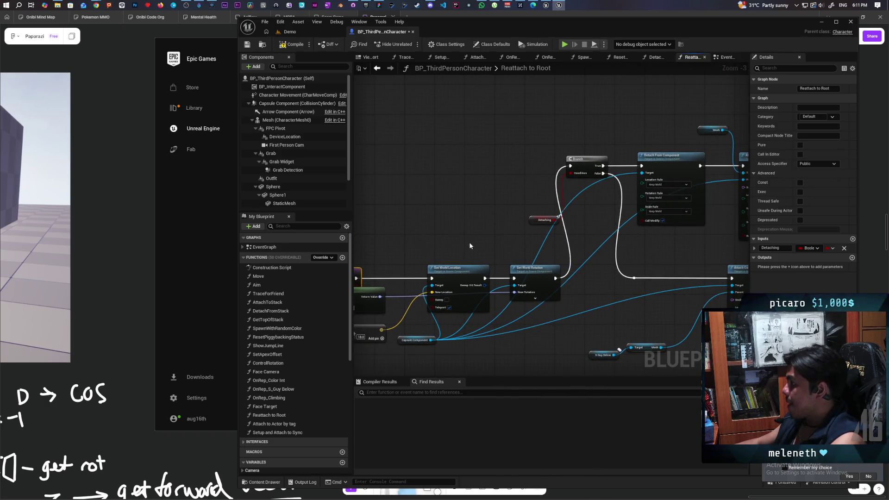
pyautogui.moveTo(470, 246); pyautogui.dragTo(399, 242)
pyautogui.scroll(2, 440, 241)
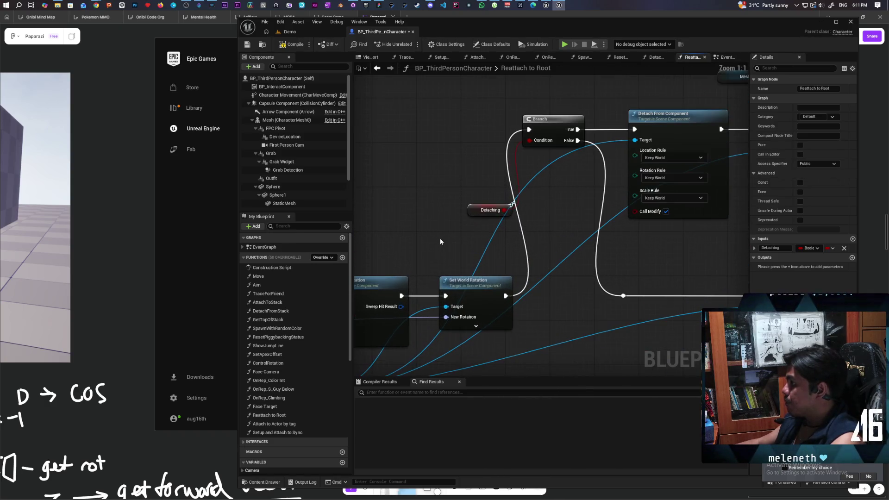
pyautogui.scroll(-1, 446, 241)
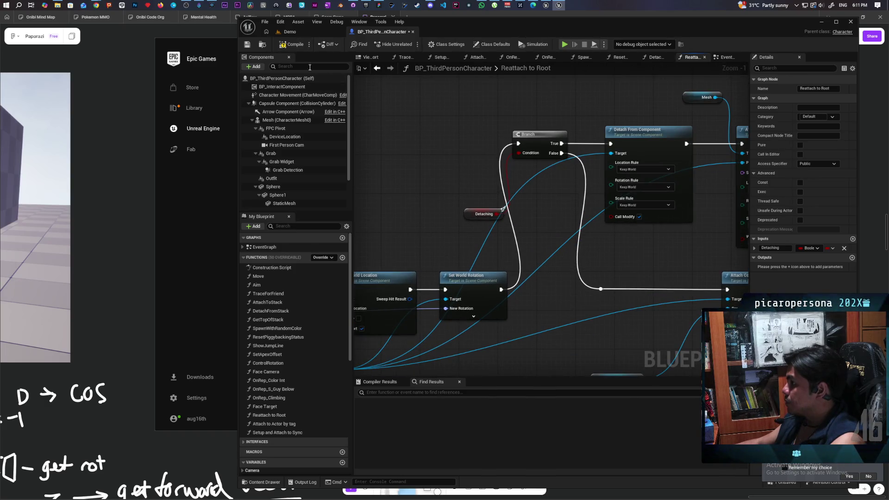
pyautogui.click(294, 46)
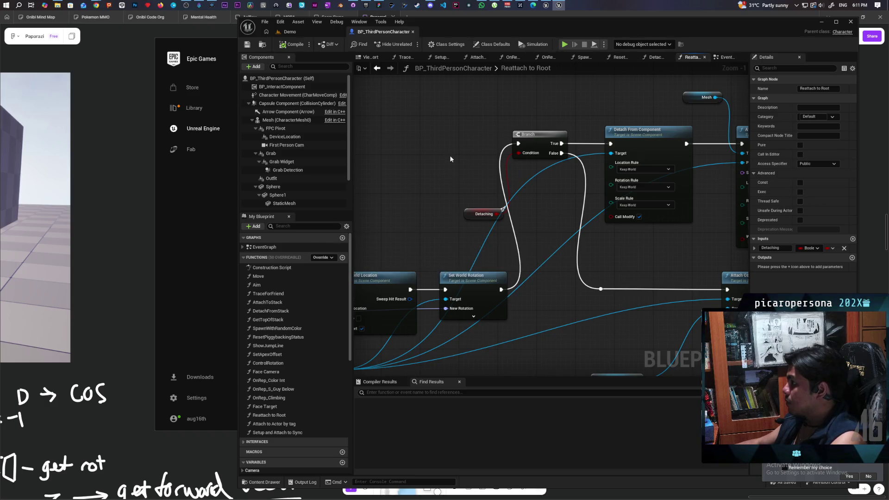
# Reopen Reattach to Root and move the S Guy Below getter up beside the Attach node's Target
pyautogui.scroll(-1, 450, 156)
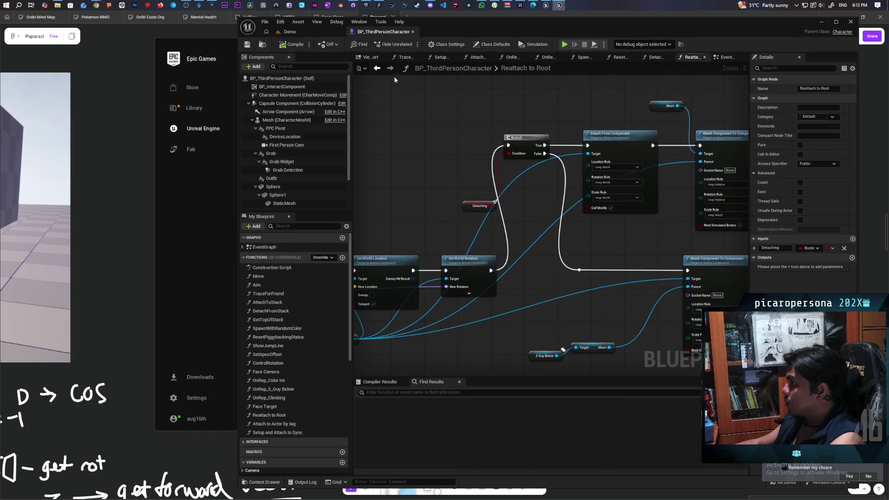
pyautogui.click(378, 69)
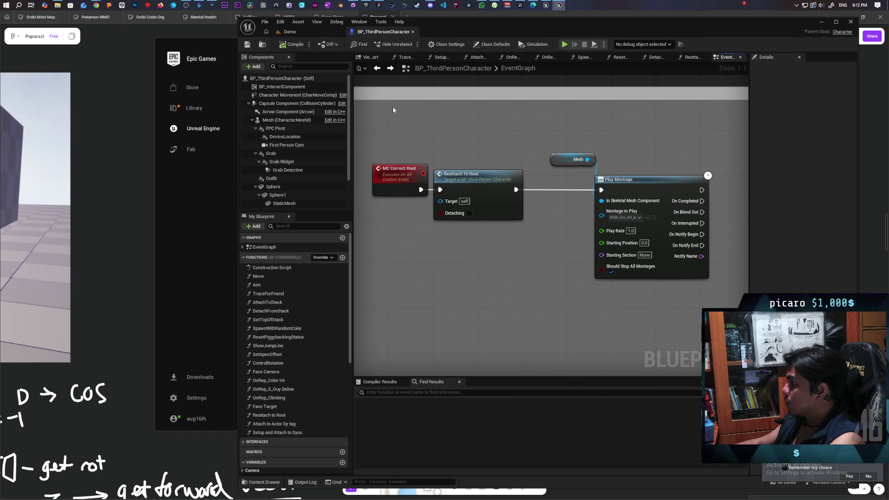
pyautogui.doubleClick(482, 183)
pyautogui.moveTo(512, 260)
pyautogui.mouseDown()
pyautogui.moveTo(655, 224)
pyautogui.moveTo(568, 200)
pyautogui.moveTo(532, 216)
pyautogui.moveTo(440, 223)
pyautogui.mouseUp()
pyautogui.scroll(2, 440, 220)
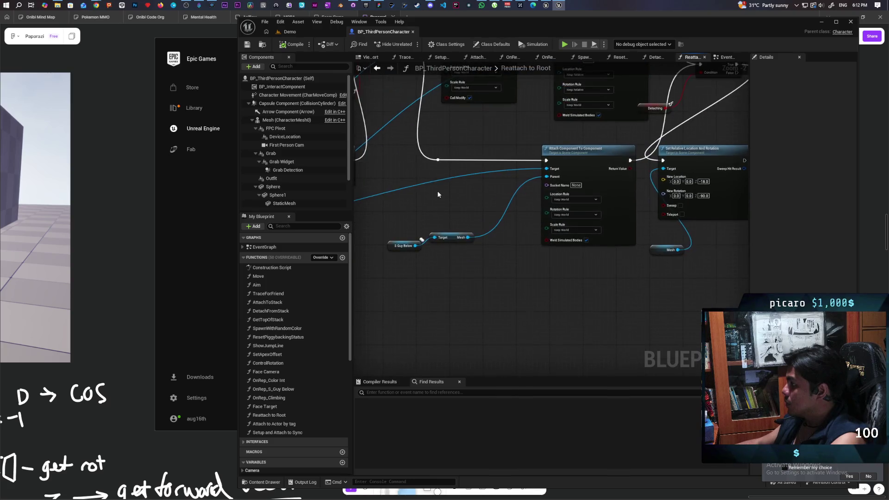
pyautogui.moveTo(394, 239); pyautogui.dragTo(484, 297)
pyautogui.scroll(-3, 507, 309)
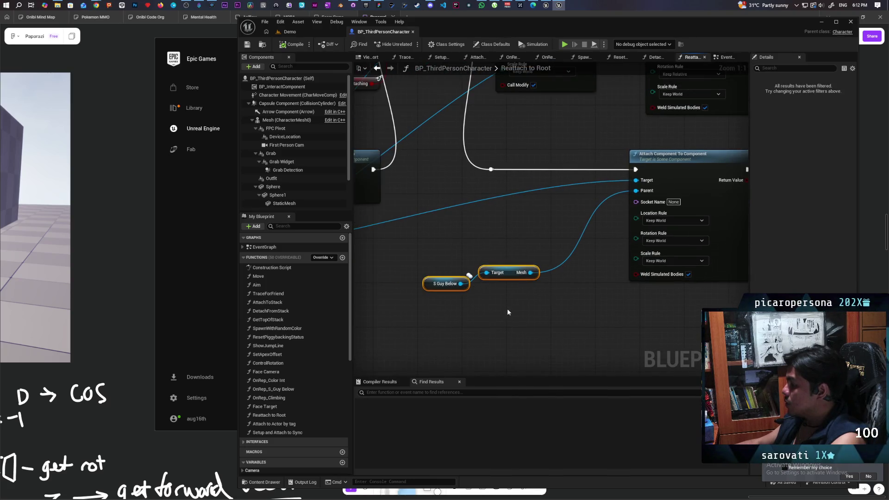
pyautogui.scroll(2, 479, 257)
pyautogui.moveTo(448, 257); pyautogui.dragTo(446, 322)
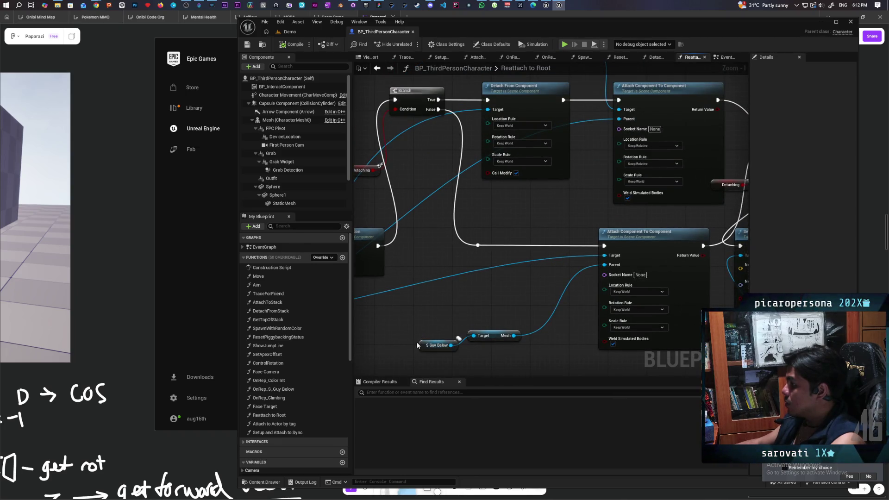
pyautogui.moveTo(421, 345); pyautogui.dragTo(414, 331)
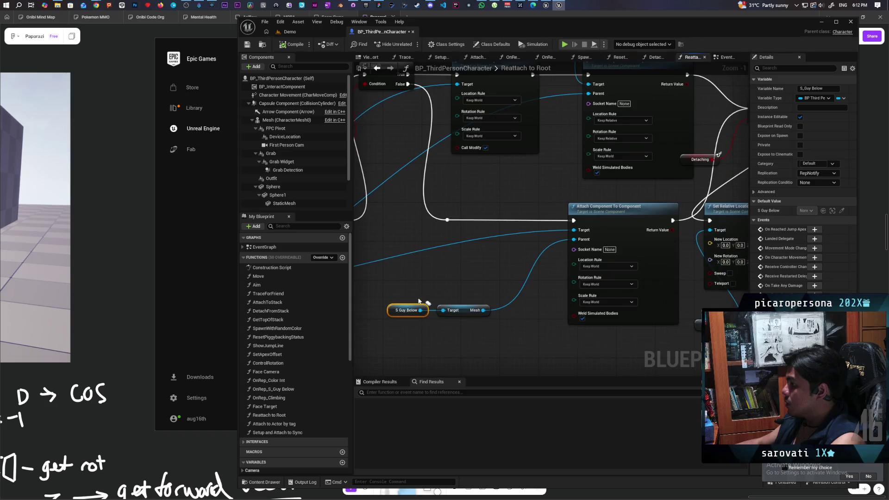
# Move the S Guy Below and Mesh getters together up and to the right
pyautogui.keyDown('ctrl'); pyautogui.click(463, 310); pyautogui.keyUp('ctrl')
pyautogui.moveTo(474, 313)
pyautogui.mouseDown()
pyautogui.moveTo(530, 267)
pyautogui.moveTo(537, 279)
pyautogui.moveTo(453, 325)
pyautogui.moveTo(508, 322)
pyautogui.moveTo(429, 305)
pyautogui.mouseUp()
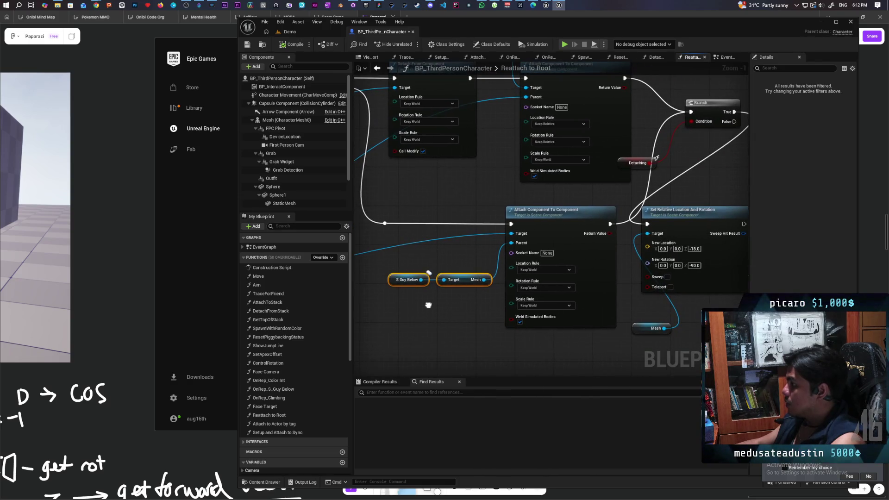
pyautogui.moveTo(408, 266); pyautogui.dragTo(464, 300)
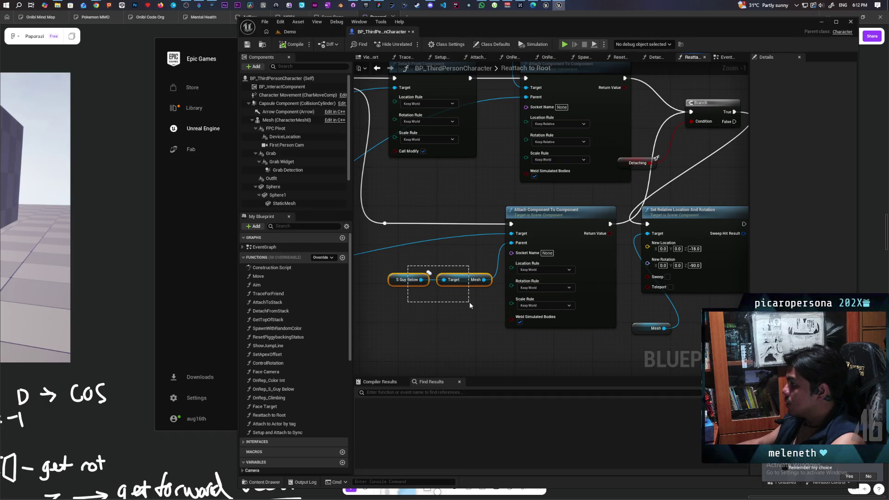
pyautogui.moveTo(470, 305); pyautogui.dragTo(470, 306)
# Select Set Relative Location And Rotation with its Mesh getter, then return to the Demo level
pyautogui.scroll(-1, 469, 303)
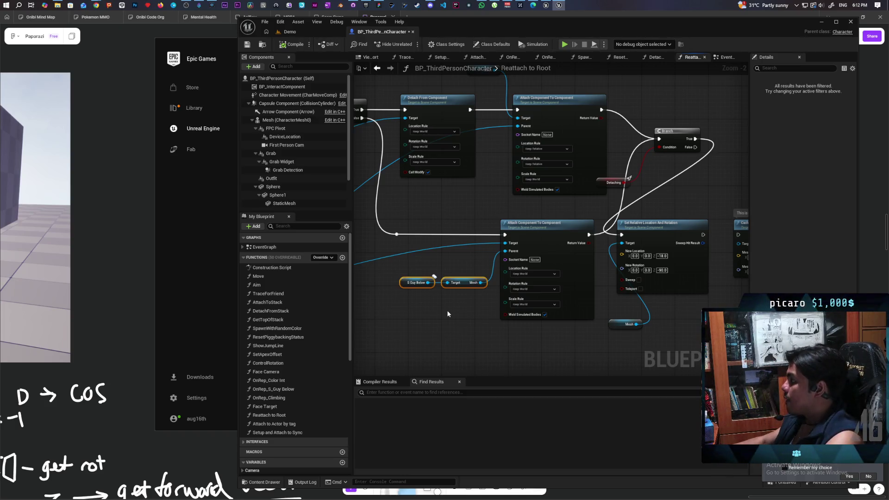
pyautogui.moveTo(490, 323)
pyautogui.mouseDown()
pyautogui.moveTo(398, 340)
pyautogui.moveTo(383, 307)
pyautogui.mouseUp()
pyautogui.moveTo(439, 330)
pyautogui.mouseDown()
pyautogui.moveTo(488, 273)
pyautogui.moveTo(506, 273)
pyautogui.mouseUp()
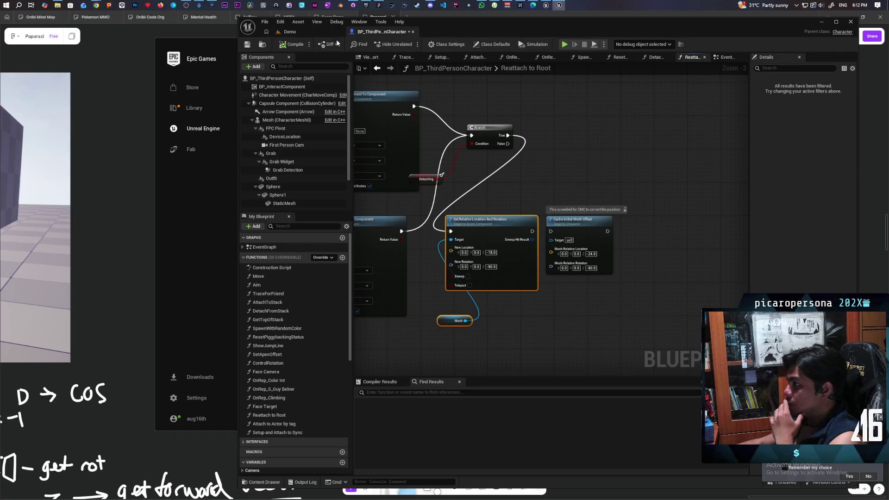
pyautogui.click(308, 30)
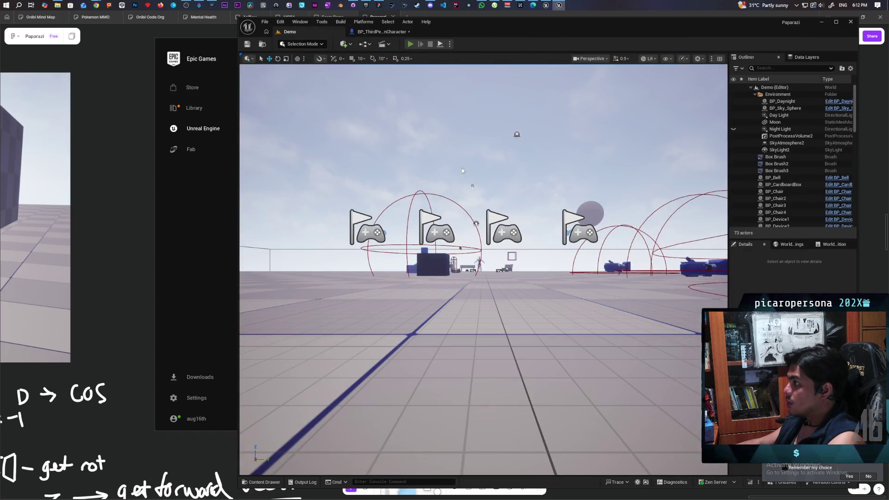
# Play multiplayer with 'show Collision' run from the console, then stop and return to BP_ThirdPersonCharacter
pyautogui.hotkey('alt', 'p')
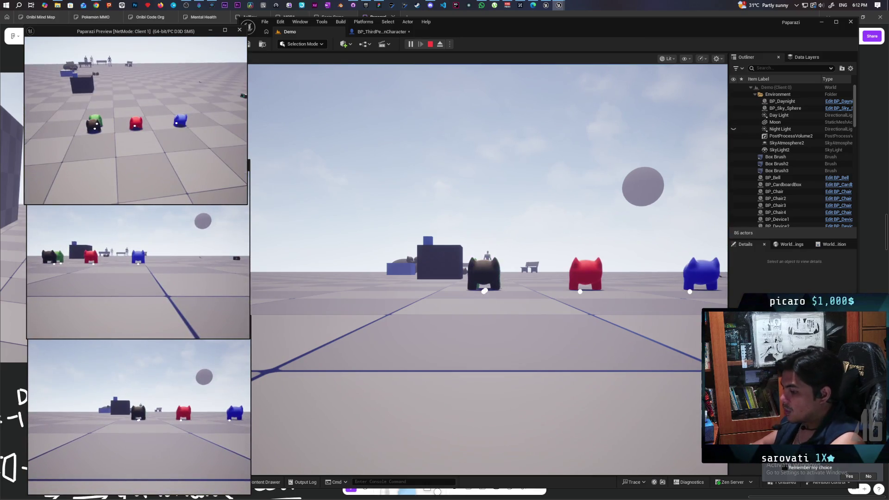
pyautogui.press('`')
pyautogui.press('Up')
pyautogui.press('Return')
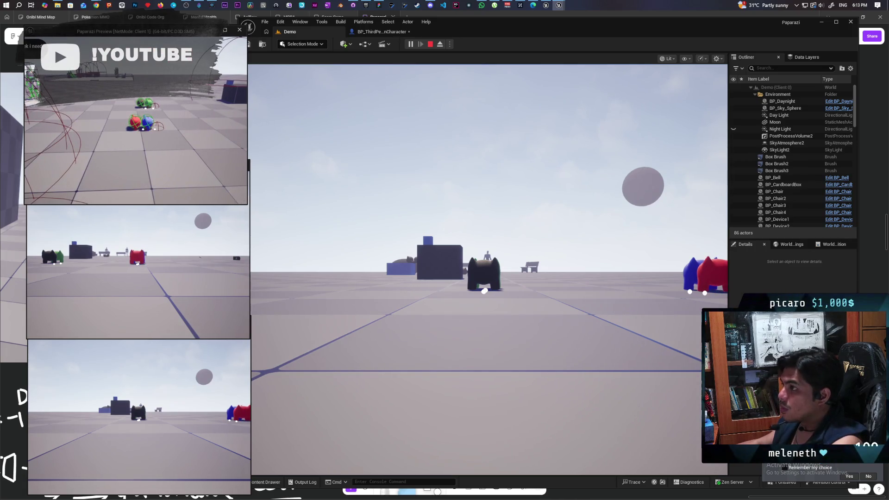
pyautogui.press('Escape')
pyautogui.click(380, 32)
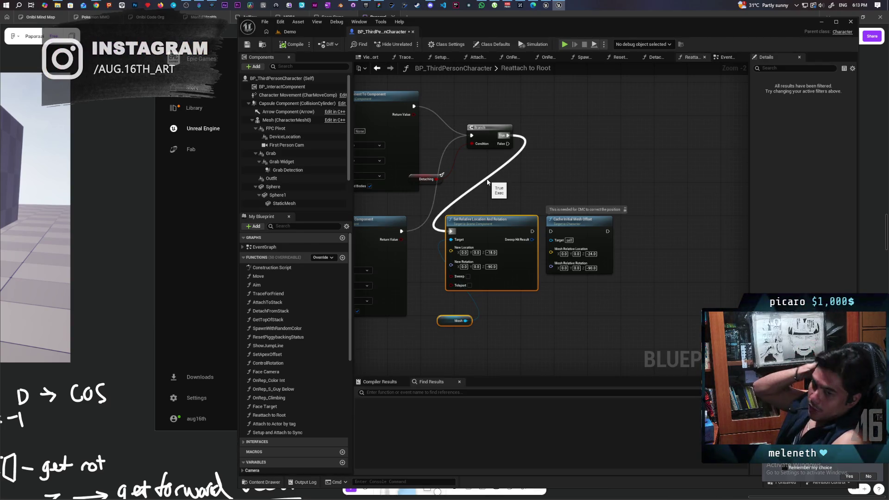
# Undo and redo graph edits to get back to the Set World Rotation version
pyautogui.hotkey('ctrl', 'z')
pyautogui.hotkey('ctrl', 'z')
pyautogui.hotkey('ctrl', 'z')
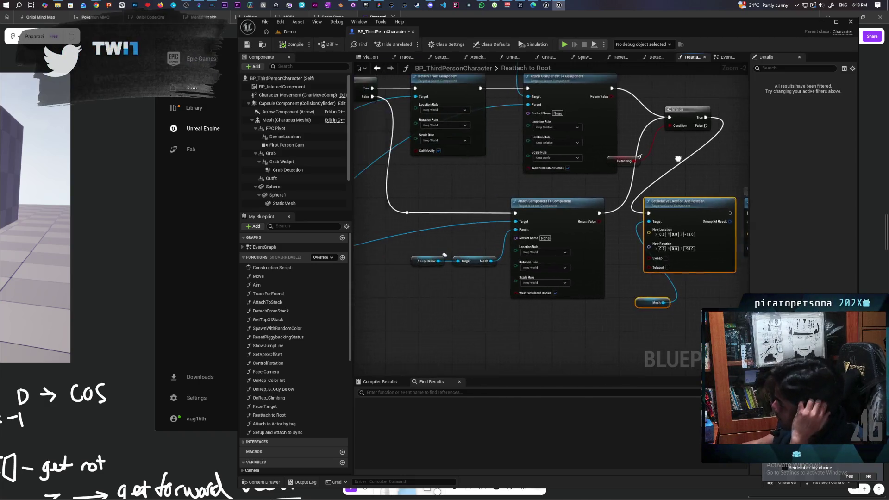
pyautogui.hotkey('ctrl', 'y')
pyautogui.hotkey('ctrl', 'y')
pyautogui.hotkey('ctrl', 'y')
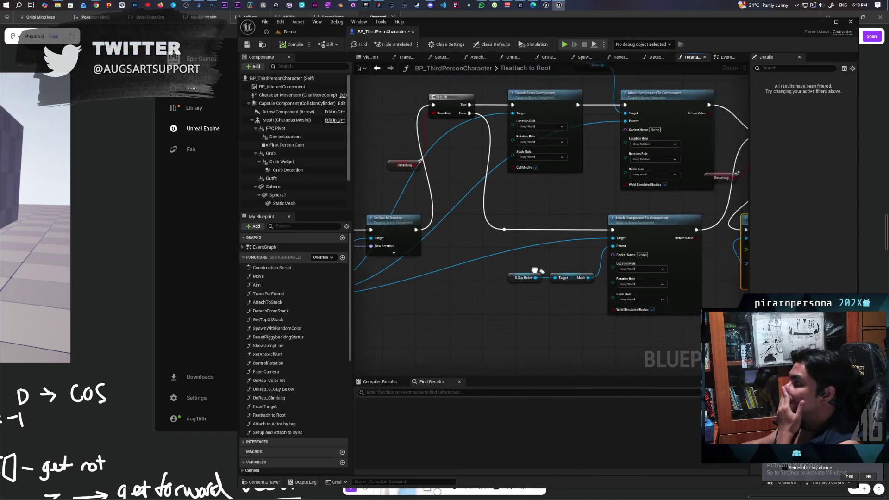
pyautogui.hotkey('ctrl', 'z')
pyautogui.hotkey('ctrl', 'z')
pyautogui.hotkey('ctrl', 'z')
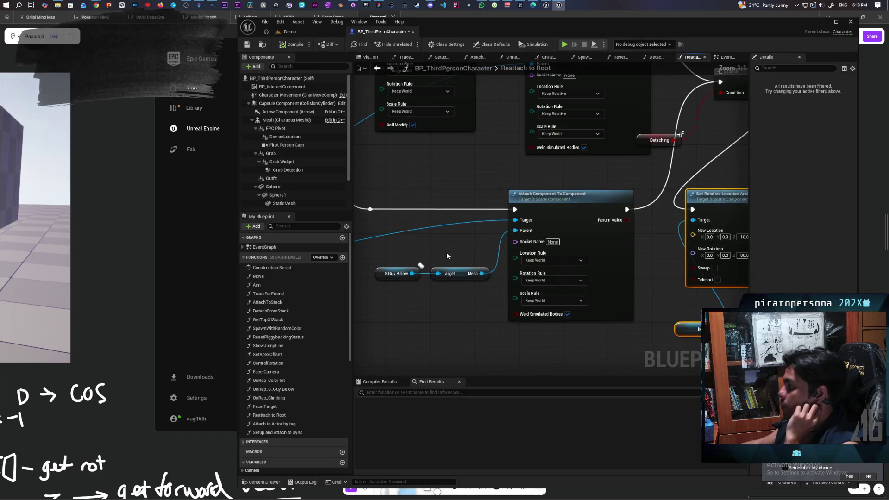
pyautogui.scroll(3, 447, 278)
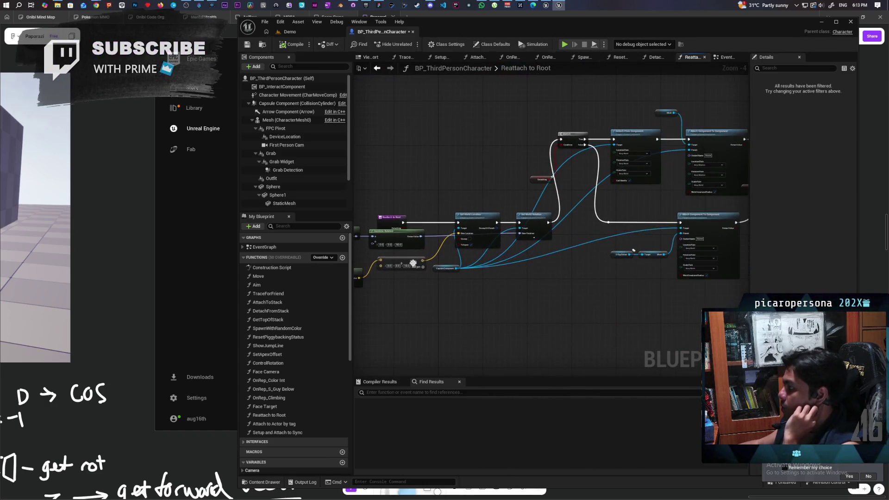
pyautogui.moveTo(610, 257); pyautogui.dragTo(506, 334)
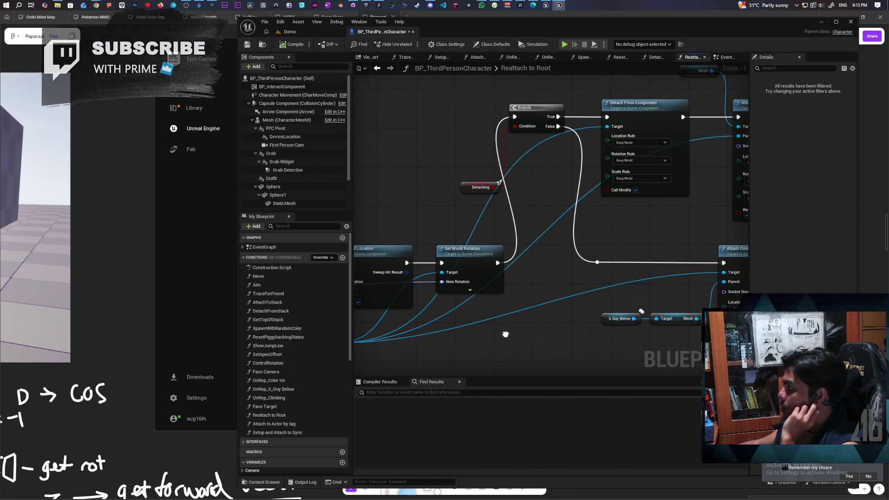
pyautogui.hotkey('ctrl', 'y')
pyautogui.hotkey('ctrl', 'y')
pyautogui.hotkey('ctrl', 'z')
pyautogui.hotkey('ctrl', 'z')
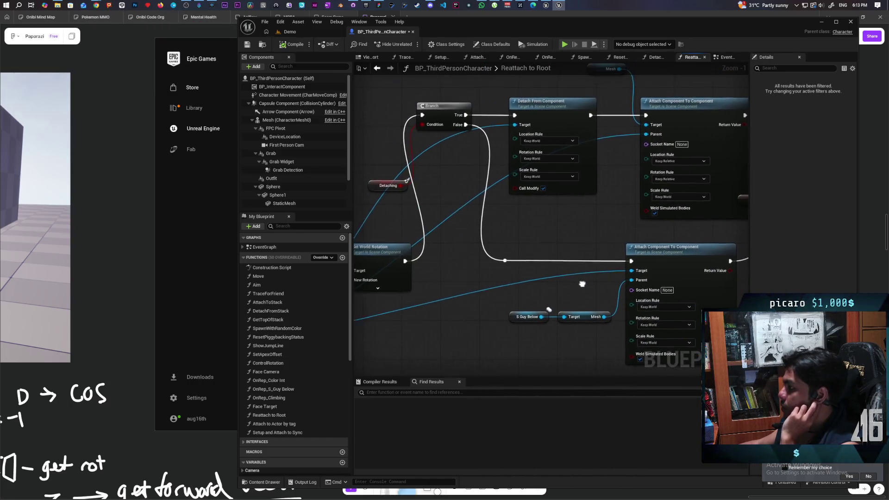
# Lower the S Guy Below and Mesh getters and paste a Detach From Component copy before the lower attach
pyautogui.moveTo(495, 275)
pyautogui.mouseDown()
pyautogui.moveTo(598, 277)
pyautogui.moveTo(544, 276)
pyautogui.mouseUp()
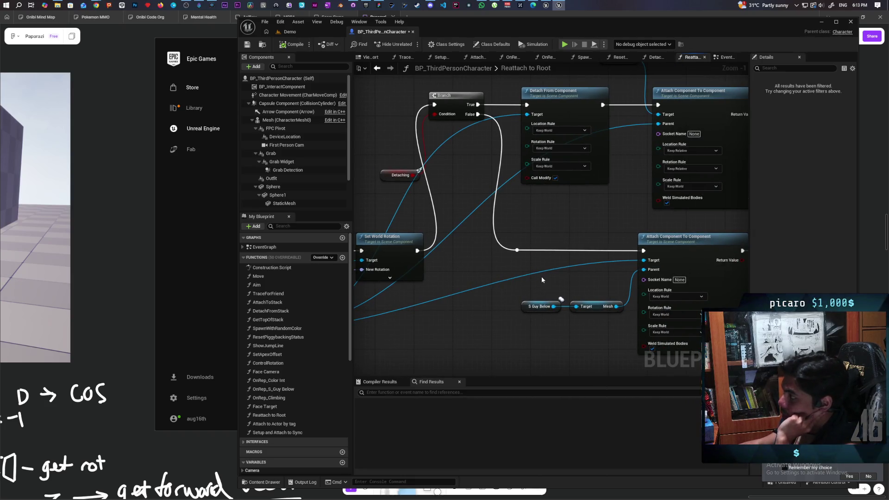
pyautogui.moveTo(542, 280)
pyautogui.mouseDown()
pyautogui.moveTo(560, 297)
pyautogui.moveTo(543, 252)
pyautogui.moveTo(584, 325)
pyautogui.mouseUp()
pyautogui.moveTo(565, 261); pyautogui.dragTo(555, 300)
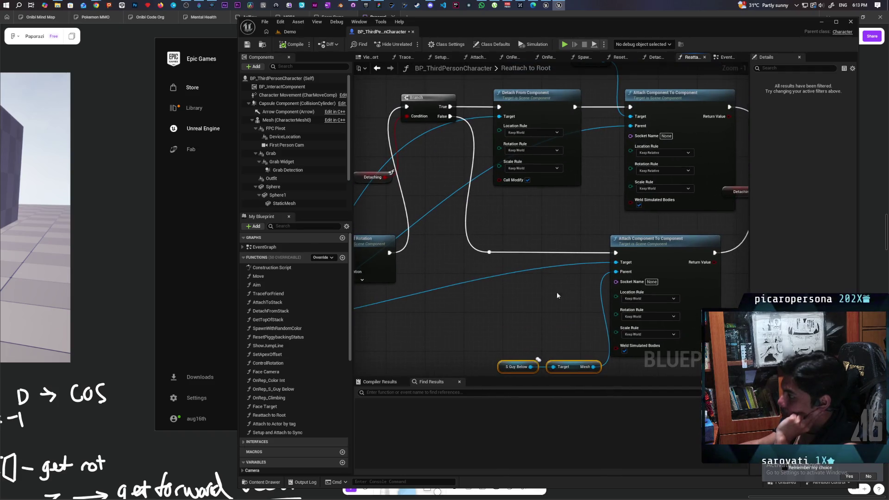
pyautogui.click(540, 107)
pyautogui.hotkey('ctrl', 'c')
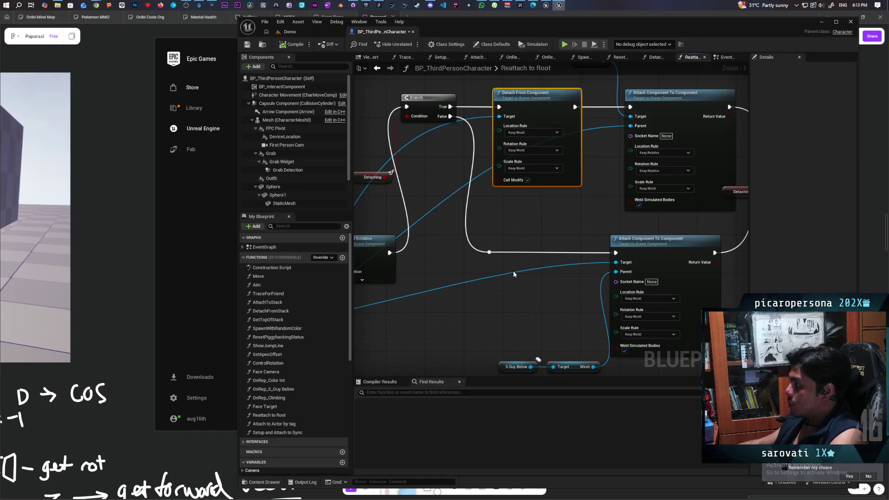
pyautogui.hotkey('ctrl', 'v')
pyautogui.moveTo(457, 318)
pyautogui.mouseDown()
pyautogui.moveTo(515, 235)
pyautogui.moveTo(514, 253)
pyautogui.mouseUp()
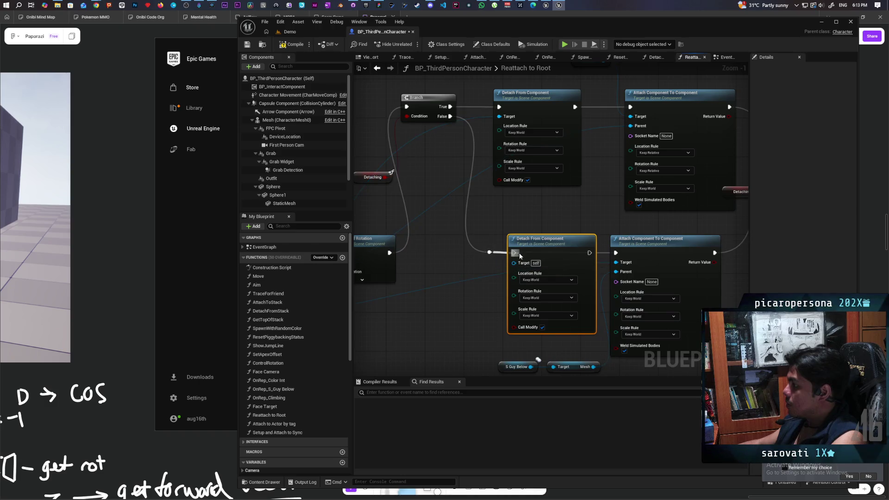
# Connect Capsule Component to the new Detach node's Target, then switch to the Demo level
pyautogui.moveTo(524, 284); pyautogui.dragTo(591, 222)
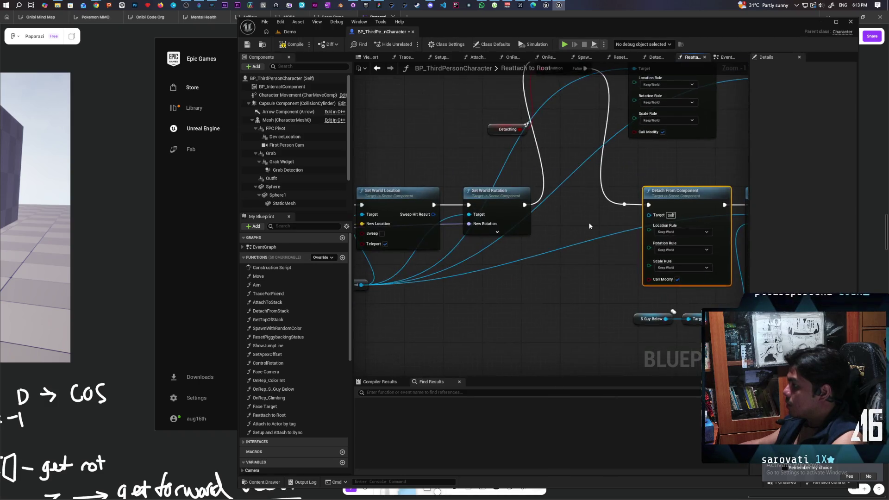
pyautogui.scroll(-1, 591, 223)
pyautogui.moveTo(445, 276); pyautogui.dragTo(668, 223)
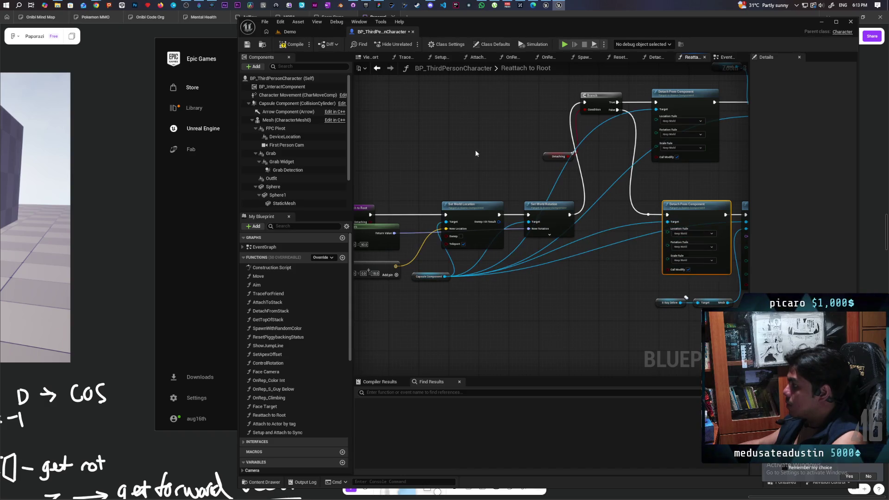
pyautogui.click(305, 32)
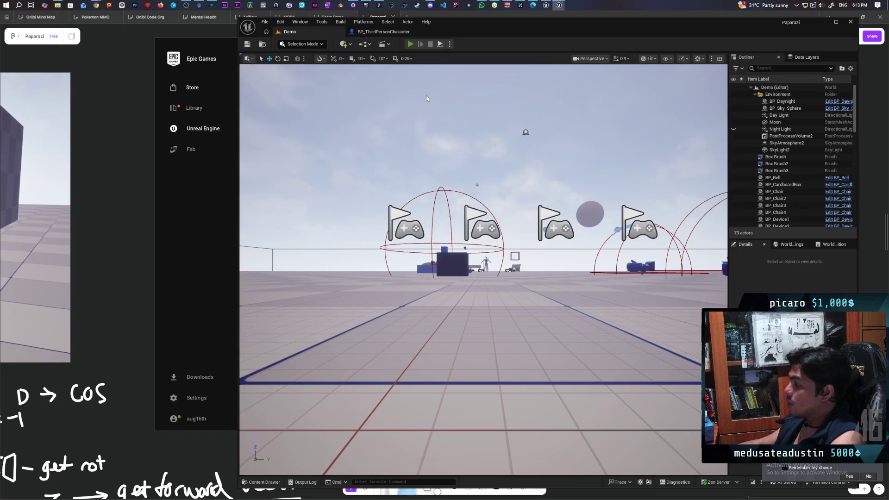
# Play with three clients and climb the red character onto the blue one, then stop and return to the Blueprint
pyautogui.hotkey('alt', 'p')
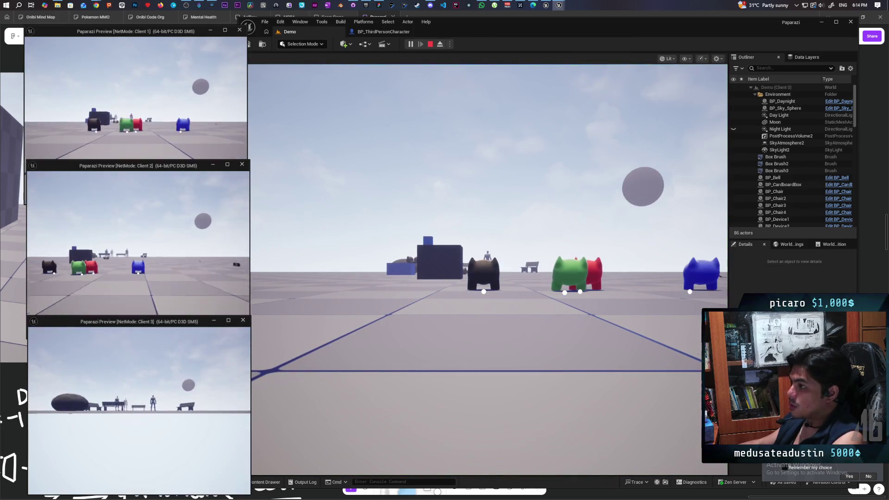
pyautogui.press('w')
pyautogui.press('space')
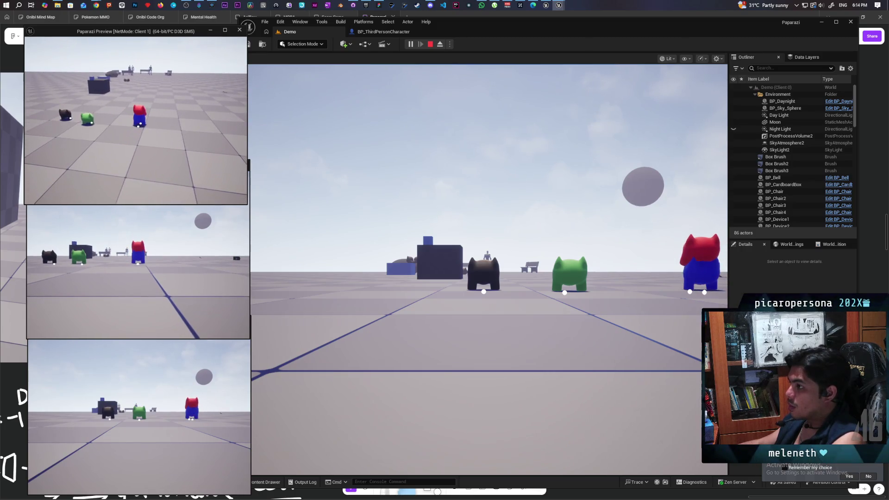
pyautogui.press('Escape')
pyautogui.click(384, 32)
pyautogui.scroll(5, 489, 151)
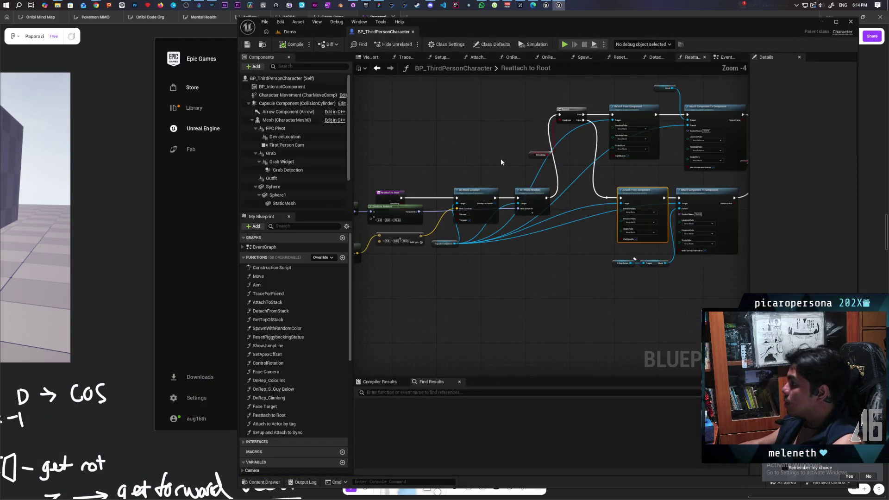
# Set the lower Attach Component To Component's Location and Rotation Rules to Keep Relative, then go to Demo
pyautogui.moveTo(416, 232)
pyautogui.mouseDown()
pyautogui.moveTo(395, 276)
pyautogui.moveTo(347, 269)
pyautogui.moveTo(373, 276)
pyautogui.moveTo(465, 222)
pyautogui.mouseUp()
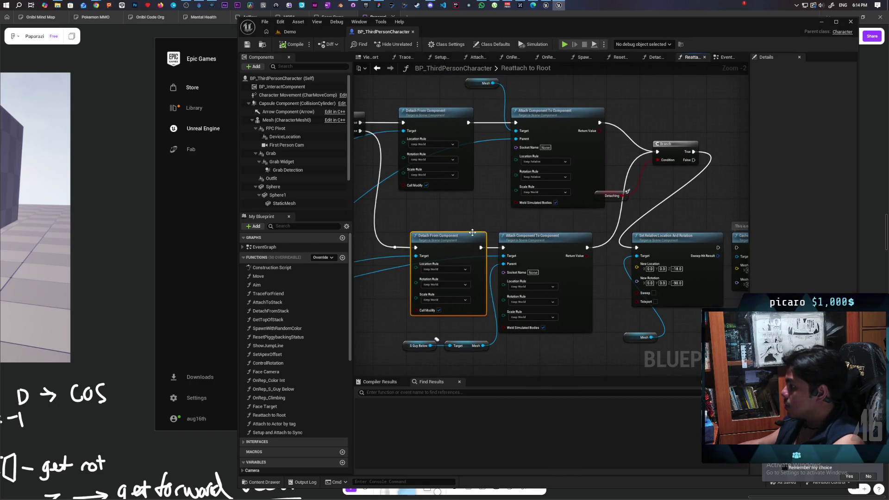
pyautogui.click(535, 290)
pyautogui.click(542, 297)
pyautogui.click(535, 301)
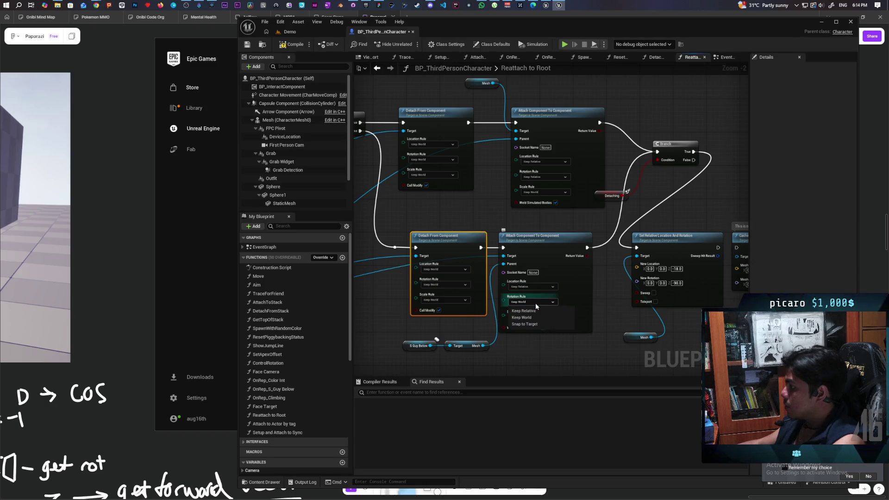
pyautogui.click(529, 310)
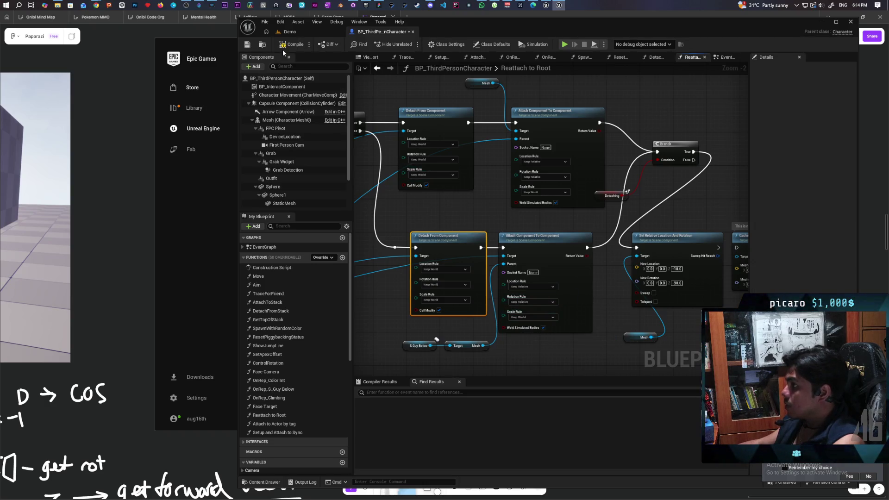
pyautogui.click(296, 32)
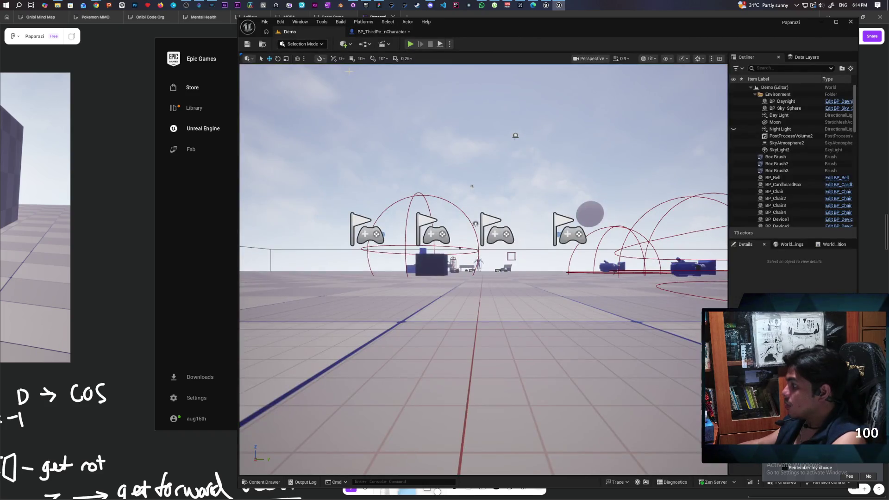
# Start a multiplayer play session and run ToggleDebugCamera in Client 1's console
pyautogui.hotkey('alt', 'p')
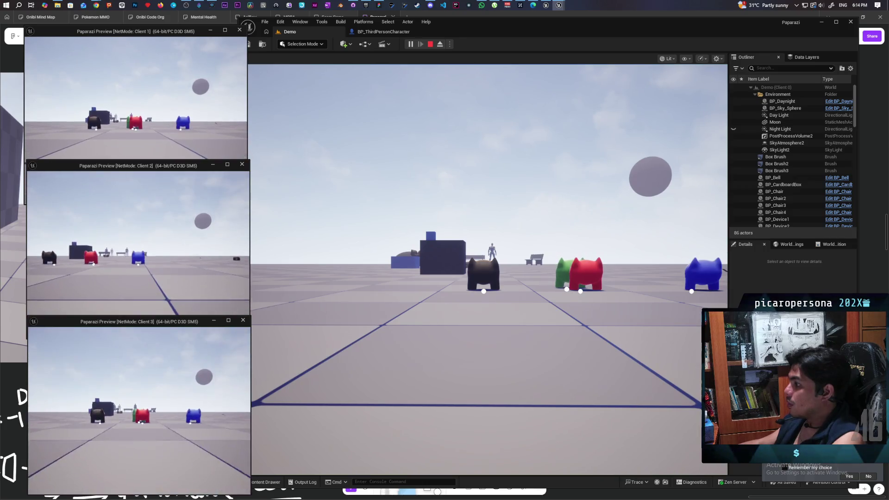
pyautogui.write('ToggleDebugCamera')
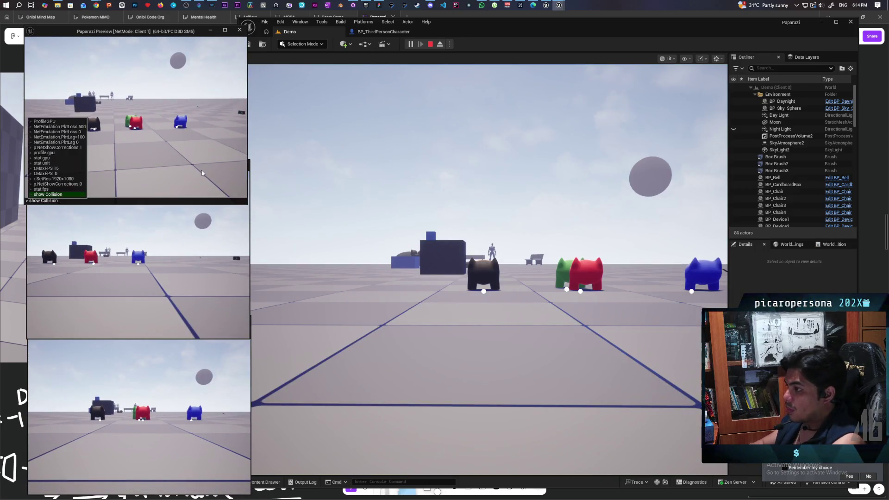
pyautogui.press('Return')
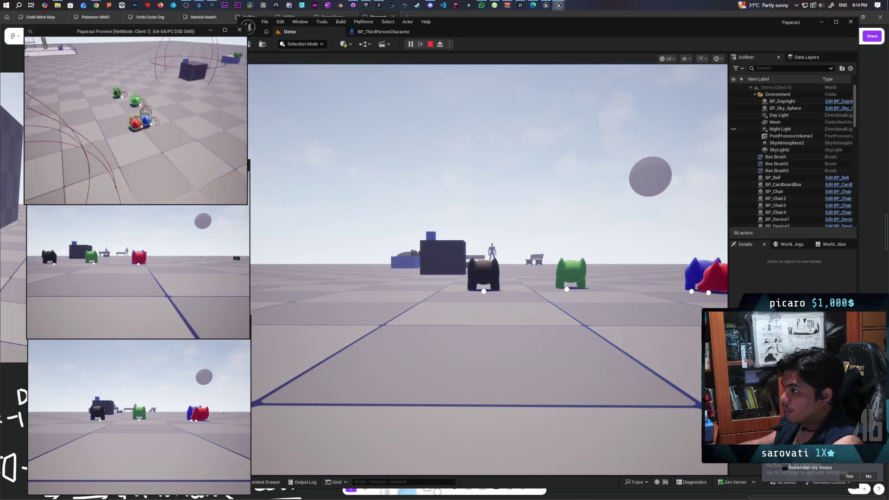
# Stop the session and return to the Reattach to Root graph, panning to see nodes further right
pyautogui.press('Escape')
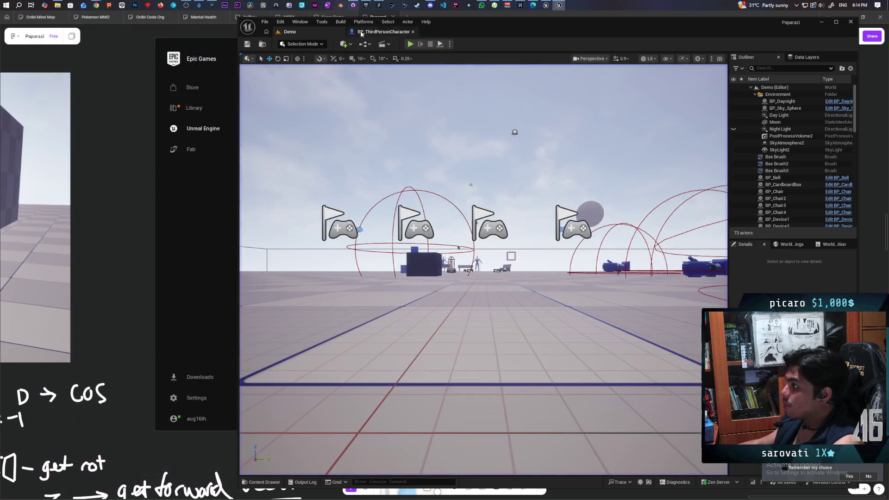
pyautogui.click(371, 32)
pyautogui.moveTo(506, 221)
pyautogui.mouseDown()
pyautogui.moveTo(380, 208)
pyautogui.moveTo(531, 204)
pyautogui.moveTo(434, 204)
pyautogui.mouseUp()
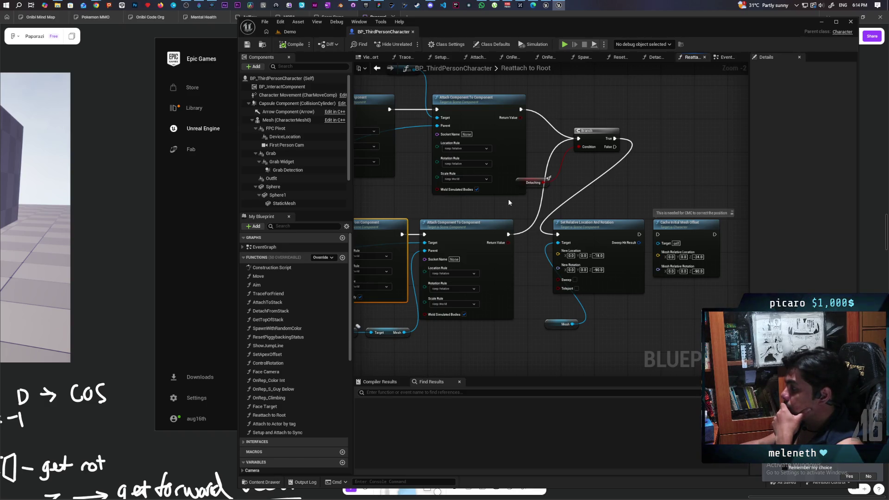
# In EventGraph, wire MC Correct Root straight into Play Montage, move Reattach To Root aside, and save
pyautogui.click(376, 69)
pyautogui.moveTo(420, 190); pyautogui.dragTo(601, 190)
pyautogui.moveTo(482, 188); pyautogui.dragTo(503, 216)
pyautogui.hotkey('ctrl', 's')
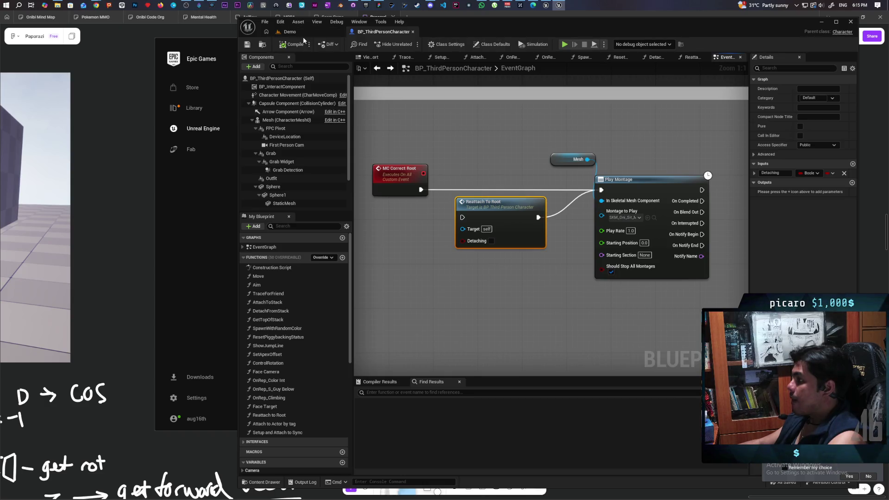
pyautogui.click(408, 44)
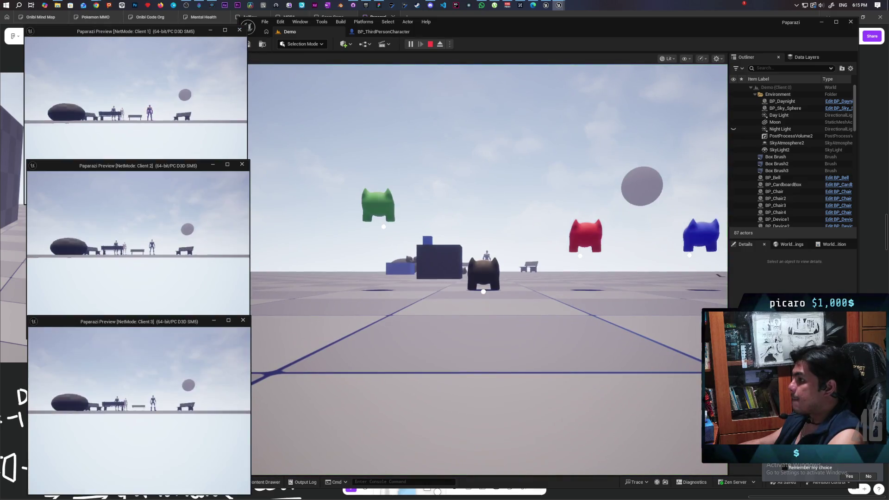
# Run show Collision in Client 1's console during the test, then stop and return to BP_ThirdPersonCharacter
pyautogui.click(139, 116)
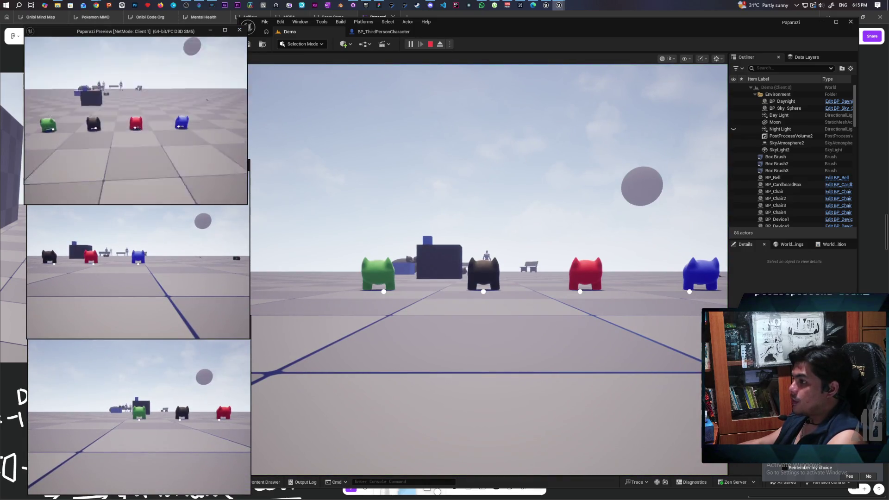
pyautogui.press('`')
pyautogui.press('Return')
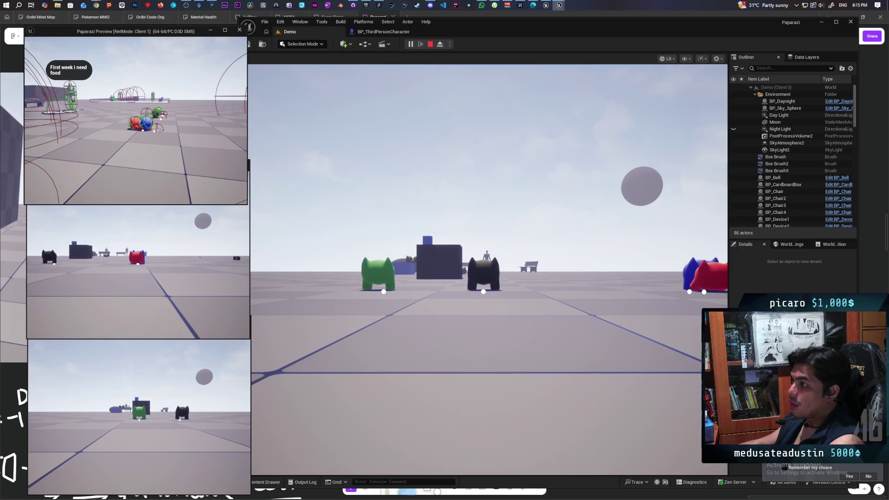
pyautogui.press('Escape')
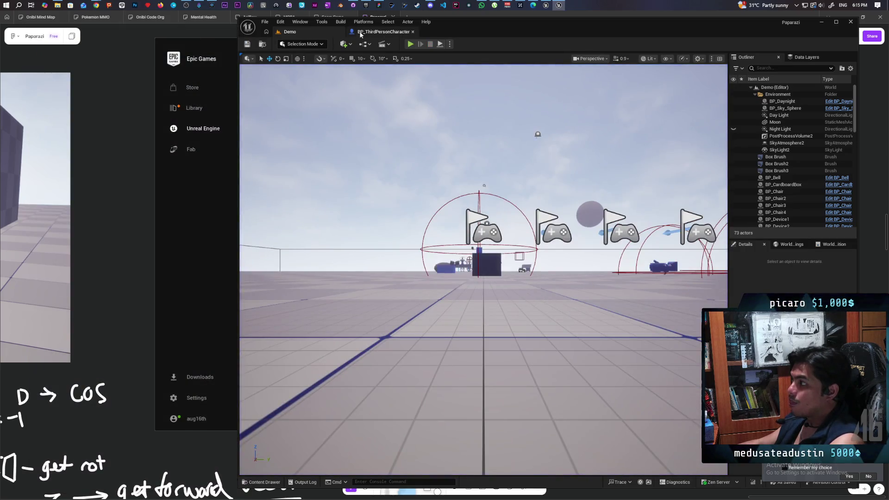
pyautogui.click(383, 31)
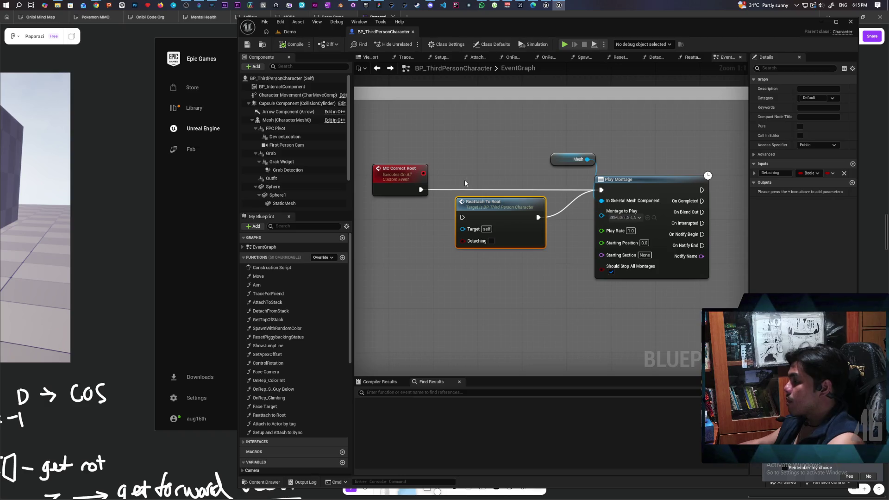